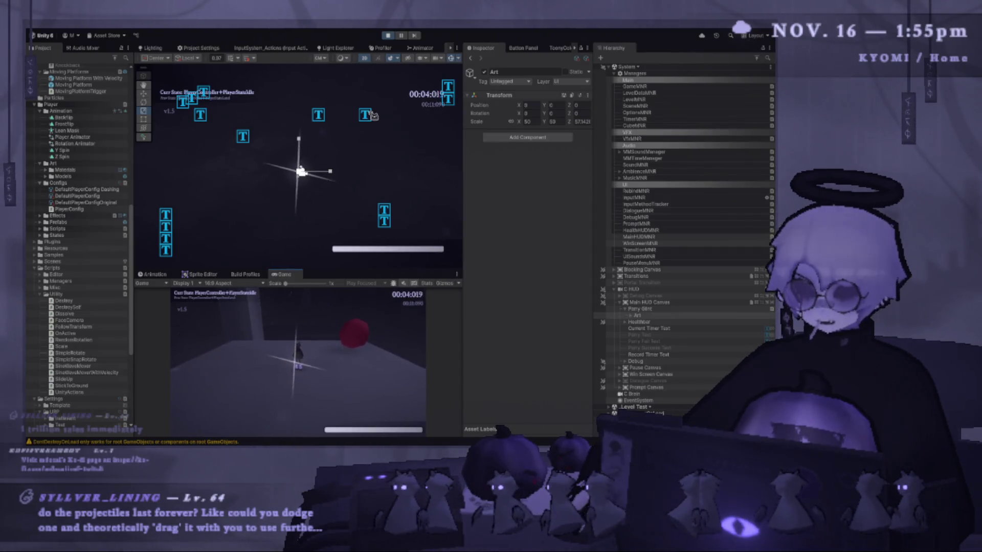
# Step: Enlarge the Game view, play-test the parry glint with a pause and resume, then stop Play mode
pyautogui.moveTo(417, 270); pyautogui.dragTo(417, 163)
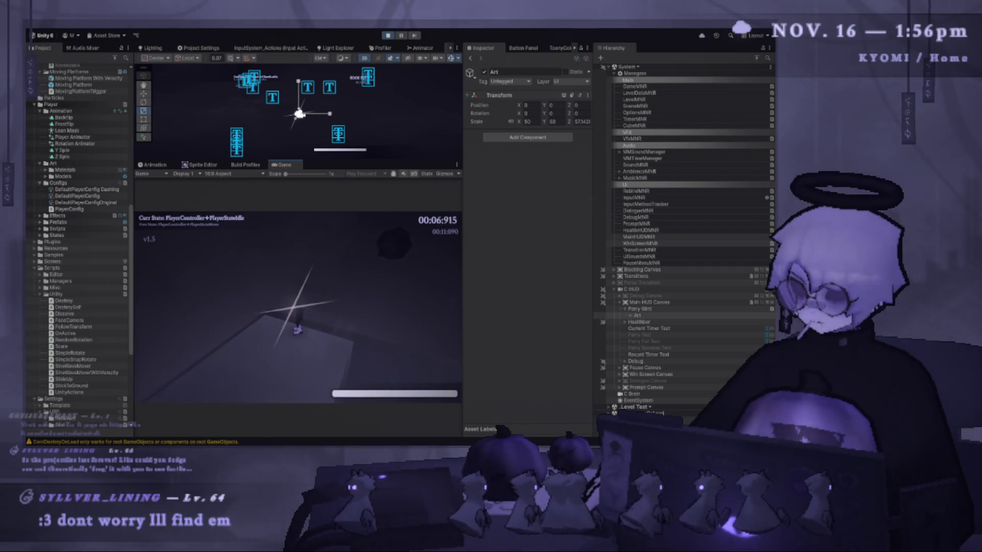
pyautogui.press('Escape')
pyautogui.press('Escape')
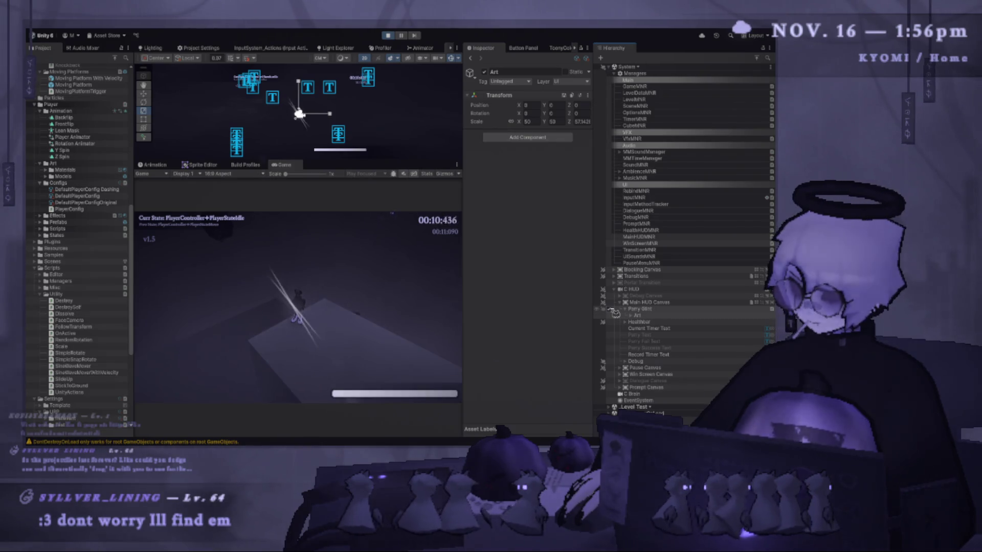
pyautogui.hotkey('ctrl', 'p')
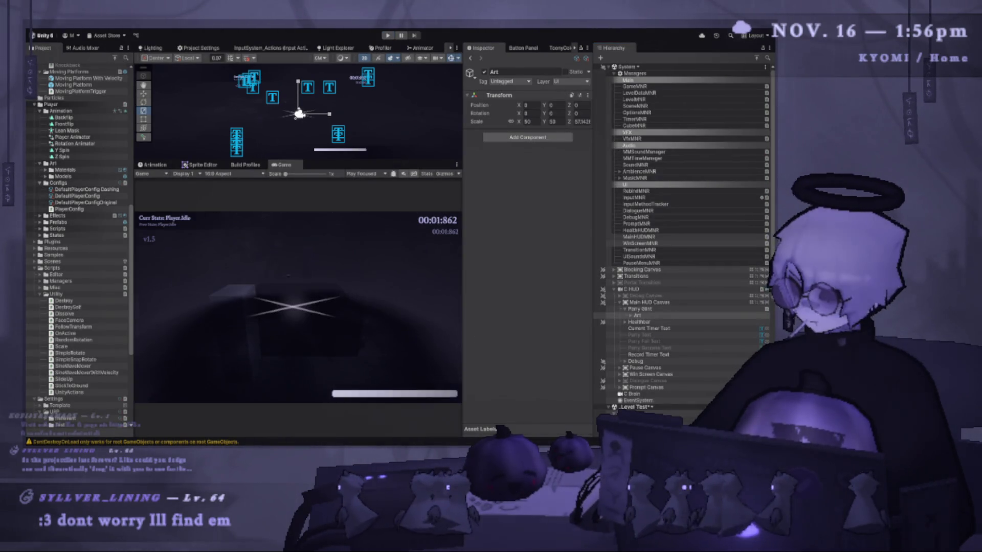
pyautogui.hotkey('alt', 'Tab')
# Step: Add an OnEnable method after Awake in RandomRotation.cs using the suggested body
pyautogui.scroll(2, 338, 302)
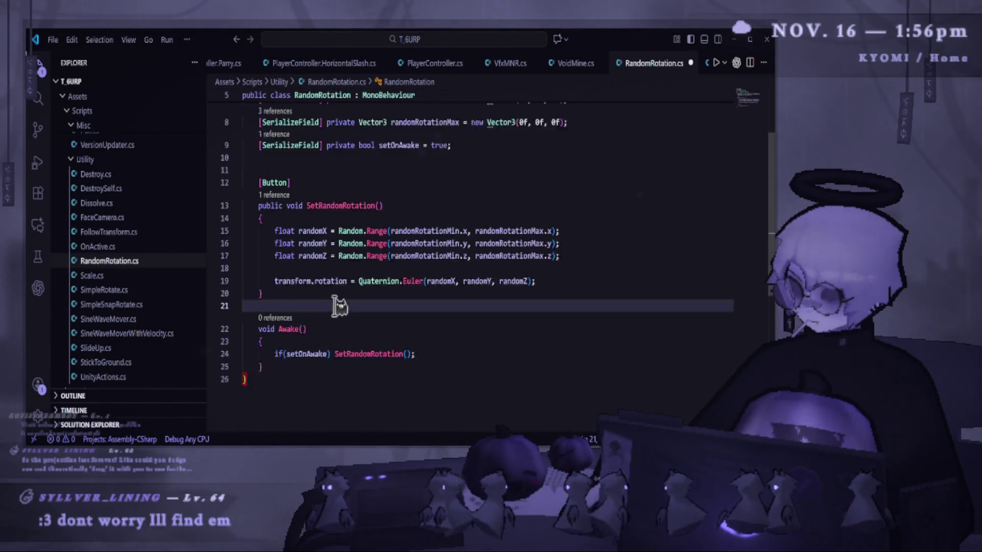
pyautogui.scroll(-2, 337, 301)
pyautogui.click(286, 342)
pyautogui.press('Return')
pyautogui.press('Return')
pyautogui.write('void')
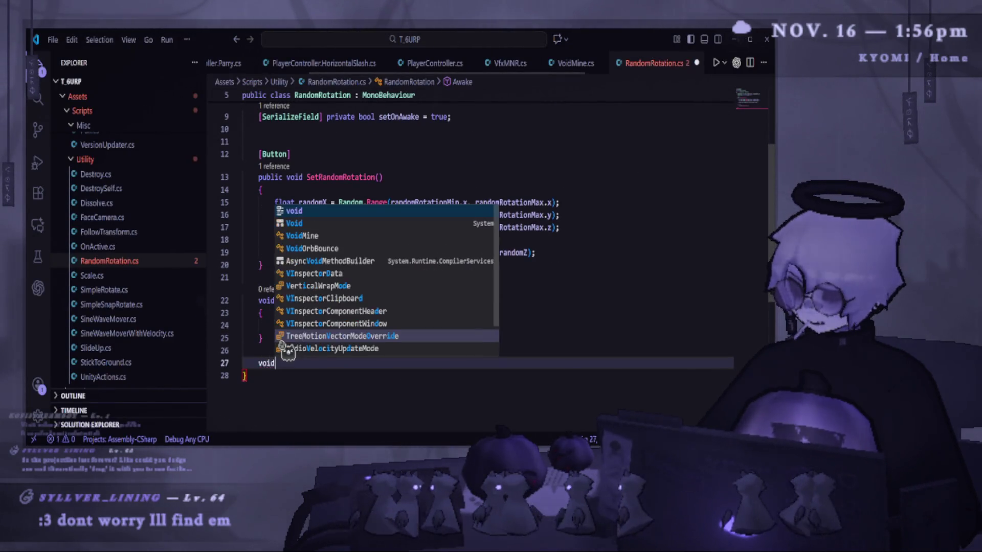
pyautogui.write(' OnEnable(')
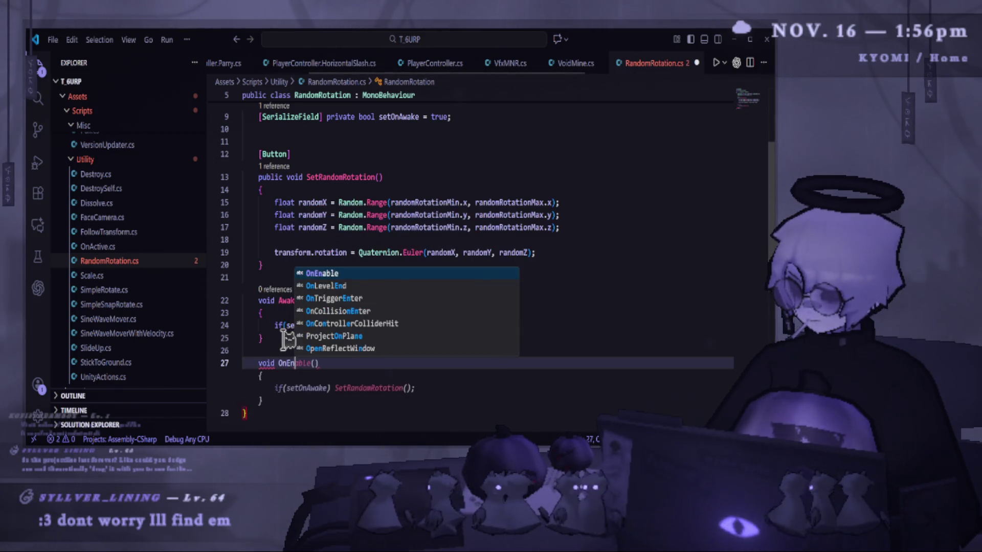
pyautogui.press('Tab')
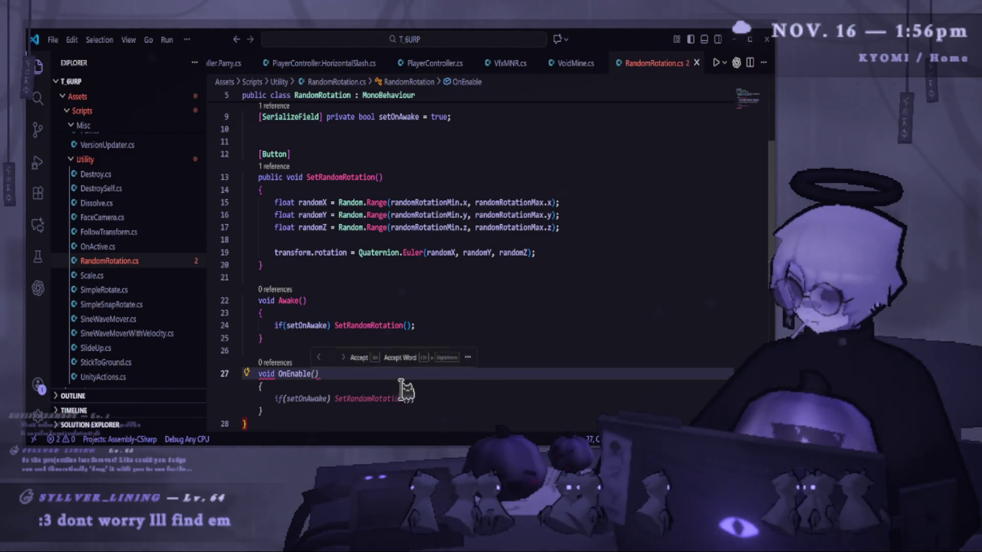
pyautogui.press('Tab')
# Step: Duplicate the setOnAwake field line and rename the copy to setOnEnable
pyautogui.scroll(4, 330, 393)
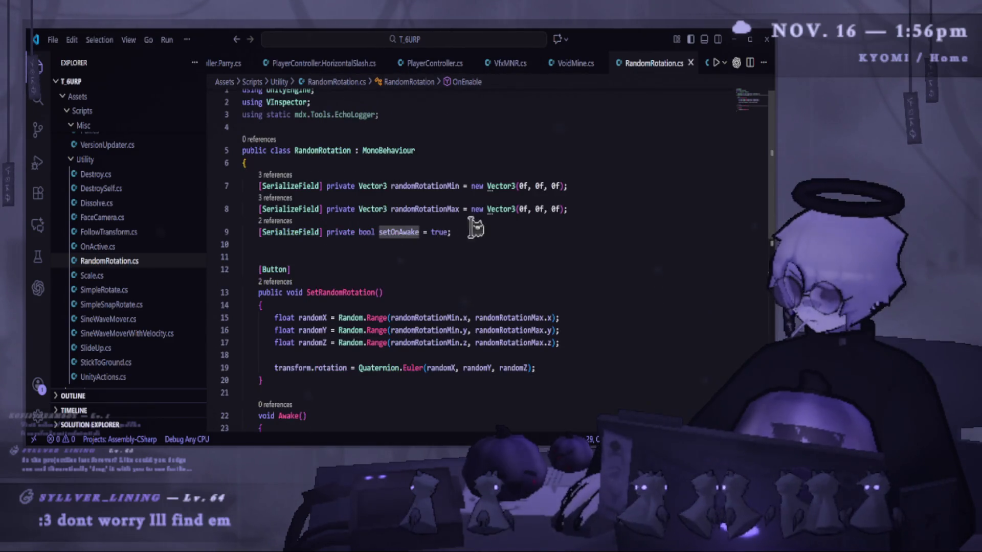
pyautogui.moveTo(471, 231); pyautogui.dragTo(273, 231)
pyautogui.hotkey('shift', 'alt', 'Down')
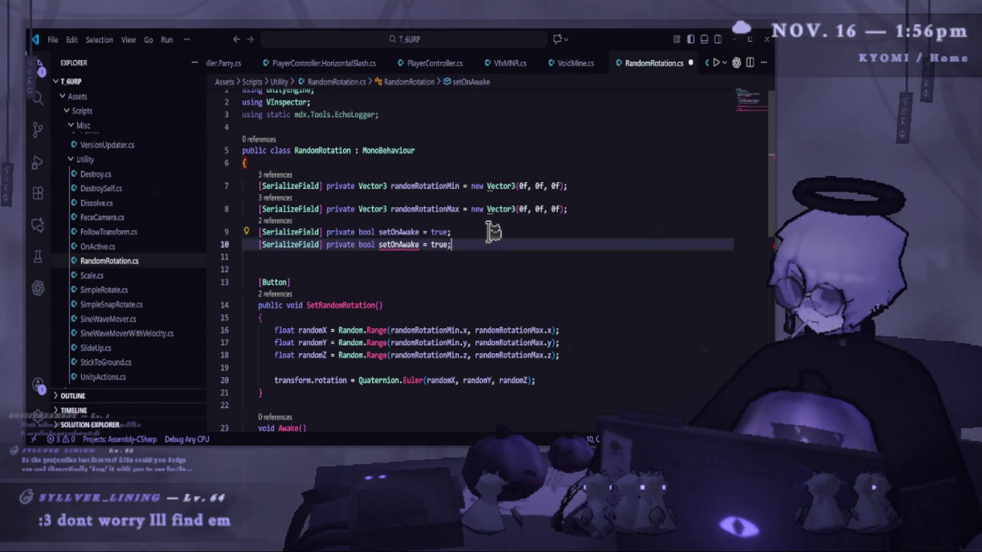
pyautogui.doubleClick(409, 254)
pyautogui.write('setOnEnab')
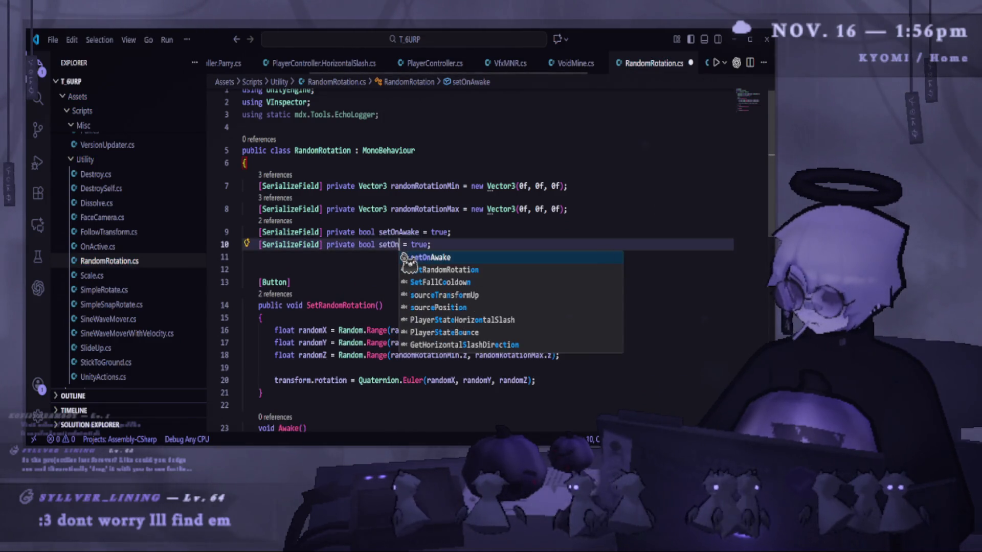
pyautogui.write('le')
pyautogui.hotkey('ctrl', 's')
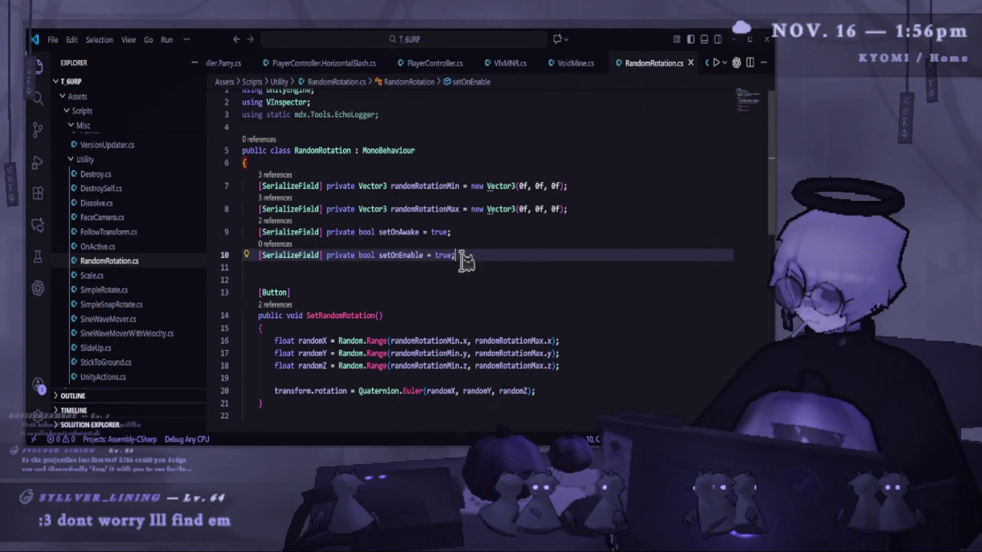
pyautogui.doubleClick(411, 254)
# Step: Make OnEnable's condition check setOnEnable instead of setOnAwake and save the script
pyautogui.scroll(-5, 397, 307)
pyautogui.doubleClick(307, 283)
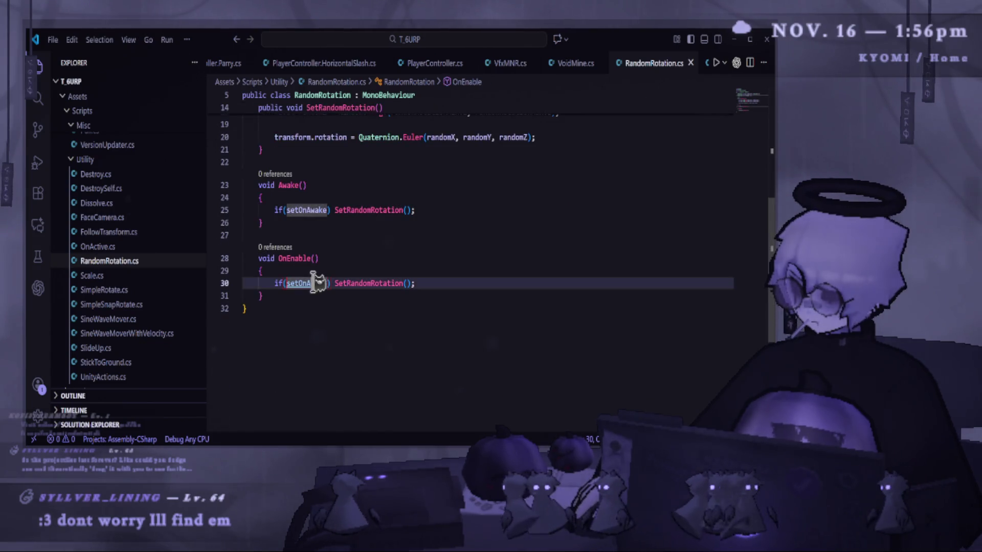
pyautogui.write('setOnEnable')
pyautogui.hotkey('ctrl', 's')
pyautogui.click(465, 266)
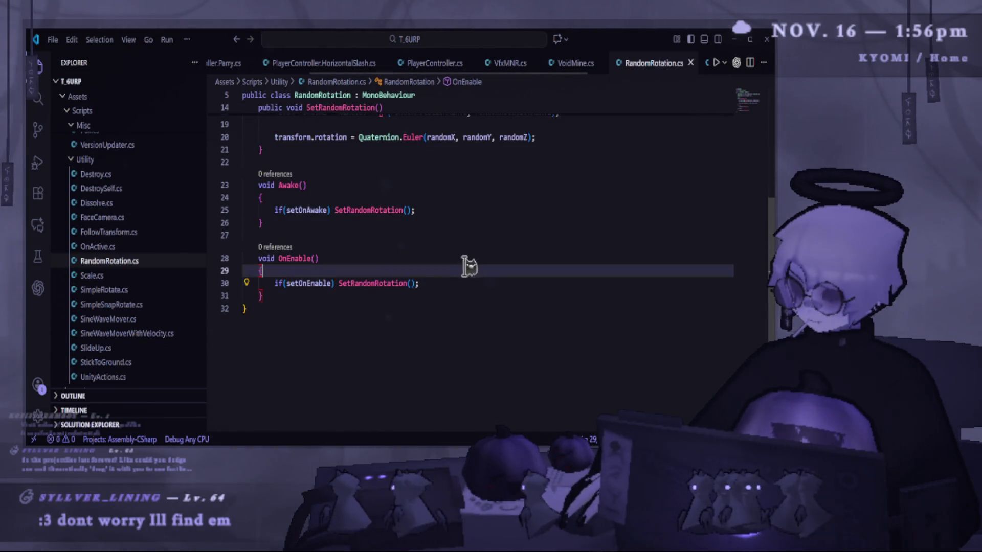
pyautogui.hotkey('alt', 'Tab')
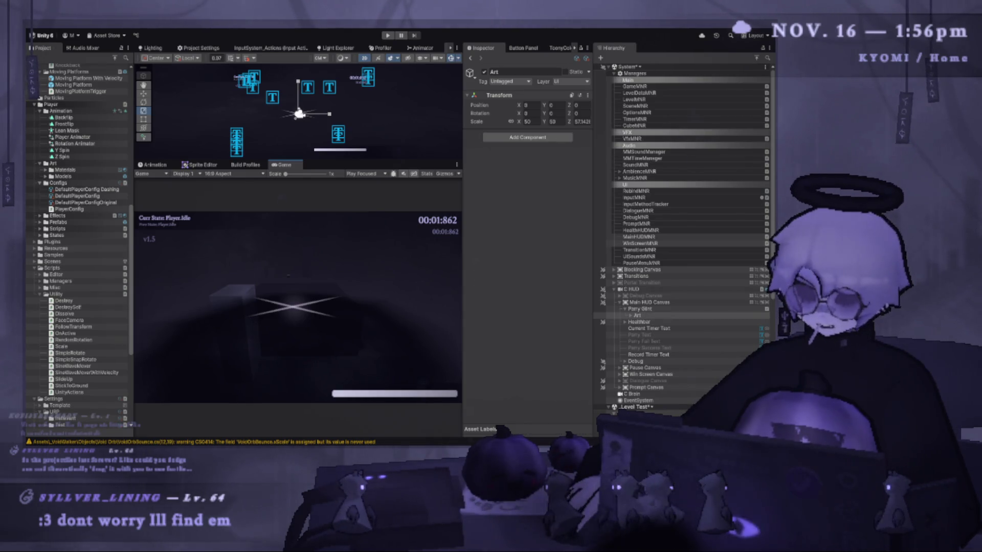
# Step: Play and restart the game, replay Parry Glint's Start Scale Up, then stop playing
pyautogui.hotkey('ctrl', 'p')
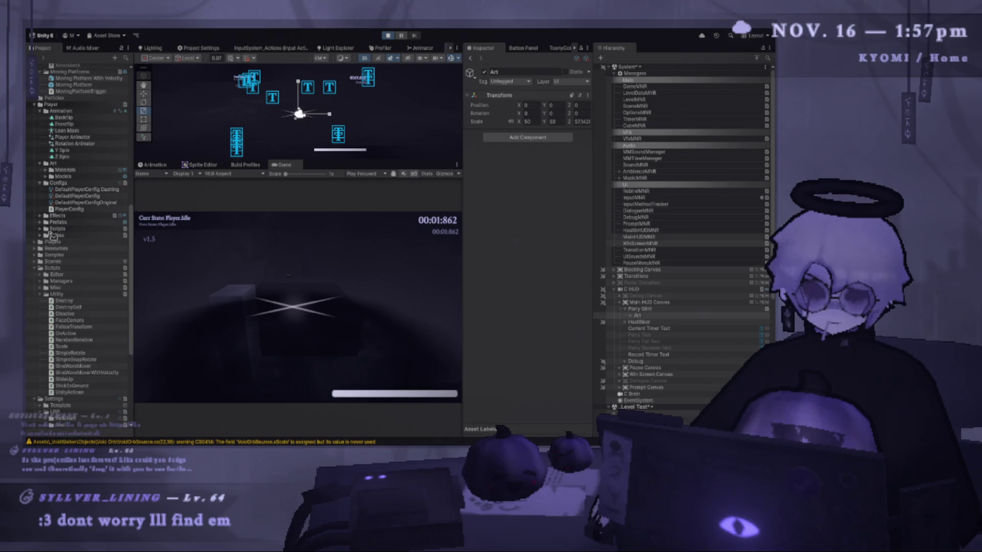
pyautogui.press('r')
pyautogui.moveTo(462, 212); pyautogui.dragTo(484, 212)
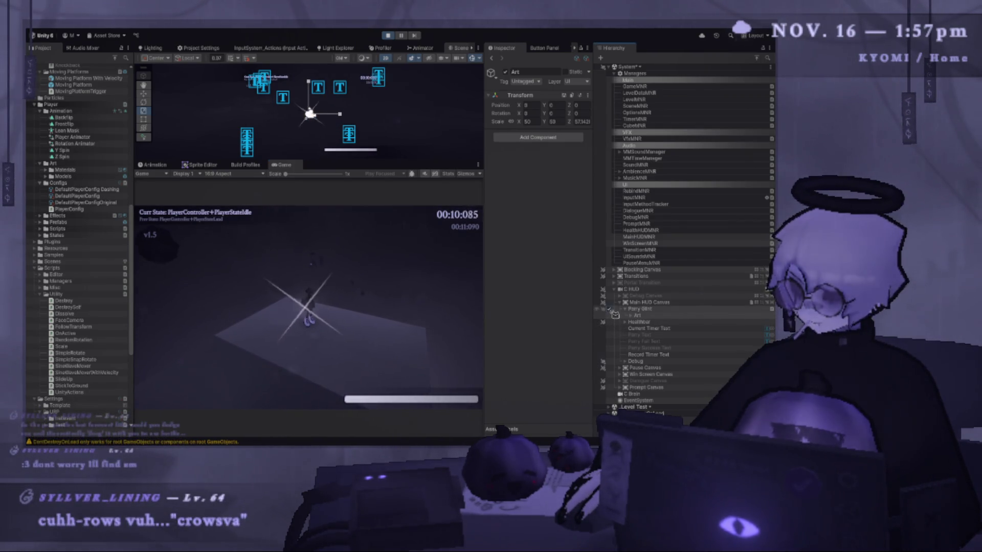
pyautogui.click(614, 310)
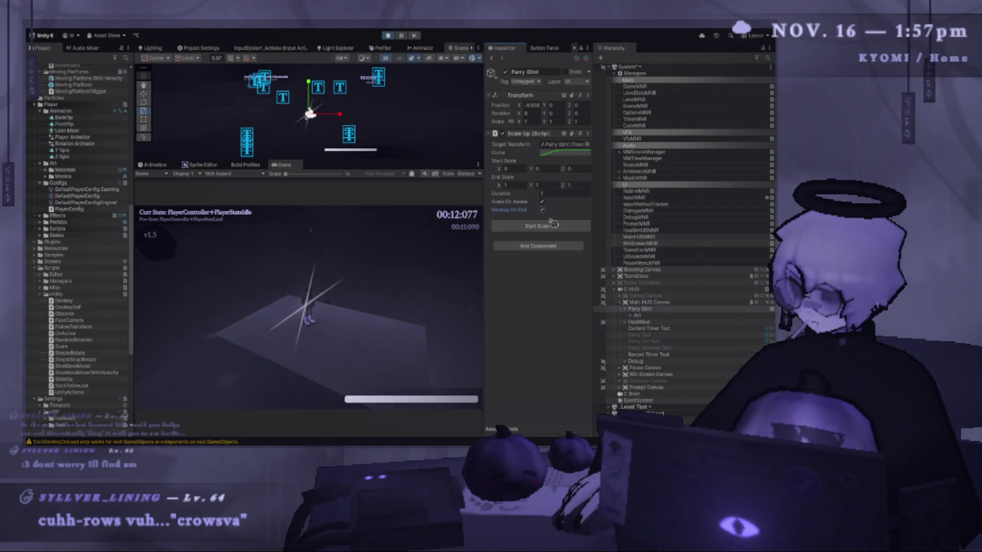
pyautogui.click(551, 226)
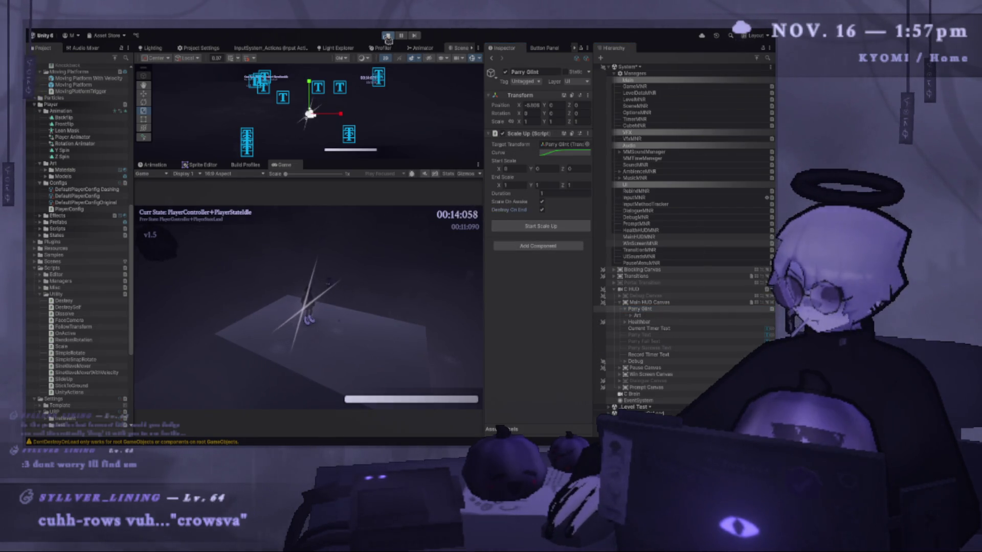
pyautogui.click(387, 38)
pyautogui.hotkey('alt', 'Tab')
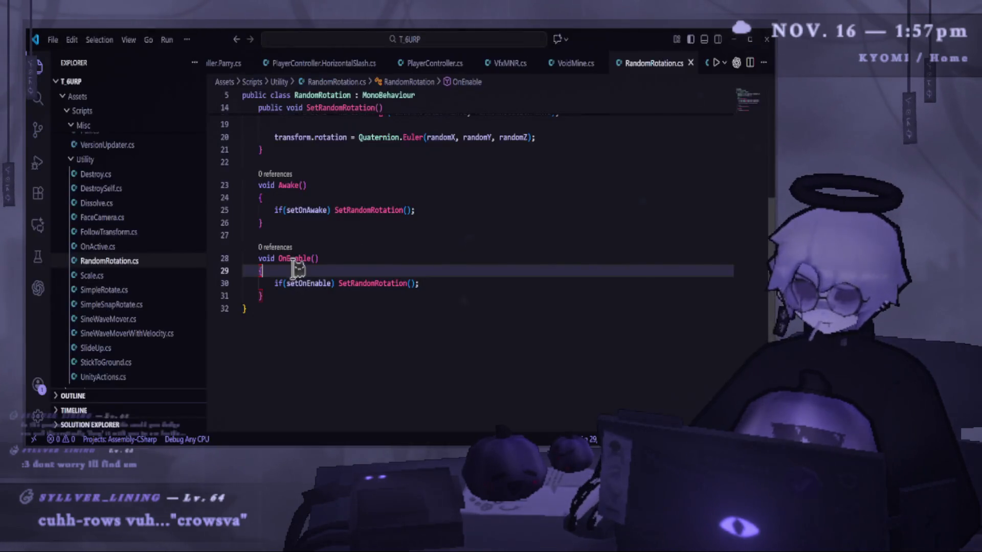
# Step: Scroll to the top of RandomRotation.cs to check the setOnAwake and setOnEnable fields
pyautogui.scroll(5, 296, 267)
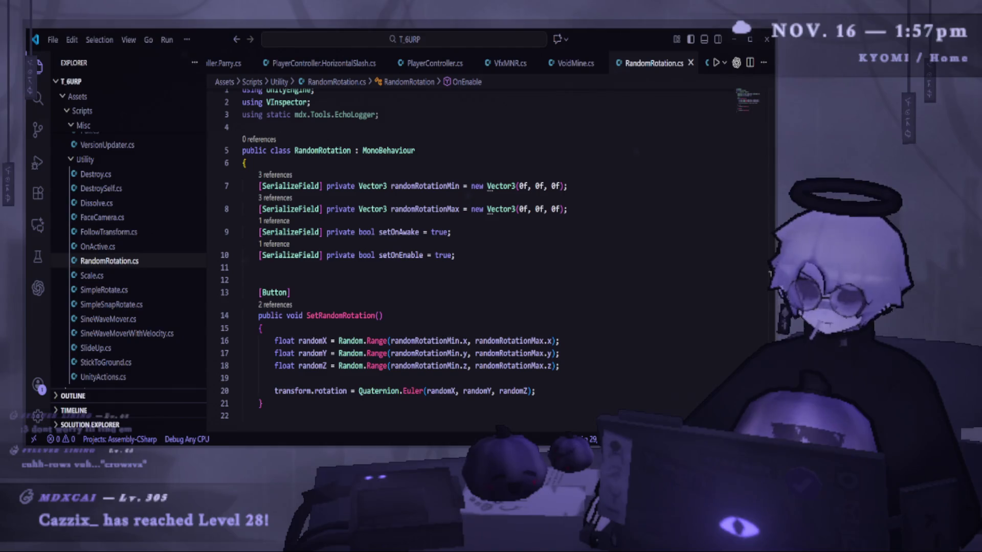
pyautogui.hotkey('alt', 'Tab')
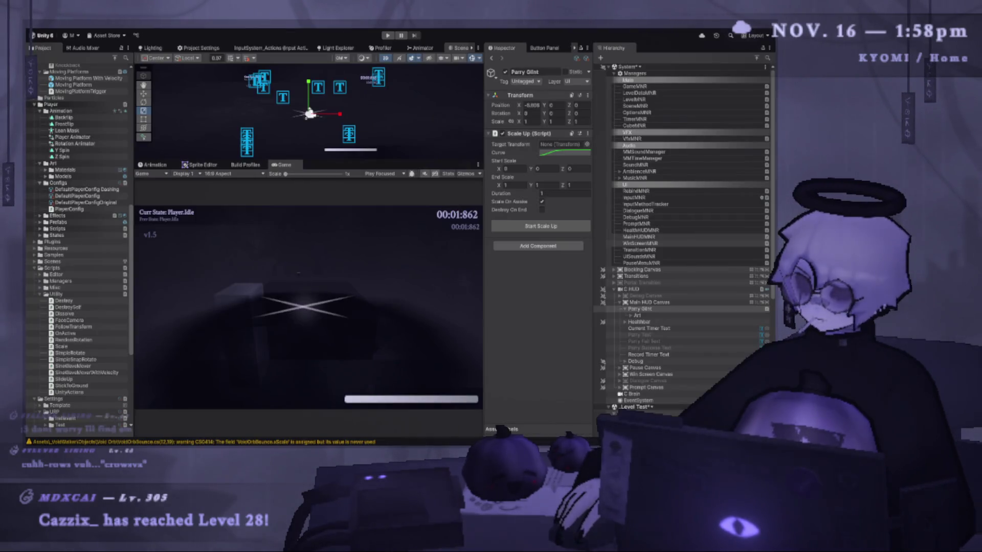
# Step: Compare RandomRotation.cs with the Unity editor, switching between the two several times
pyautogui.hotkey('alt', 'Tab')
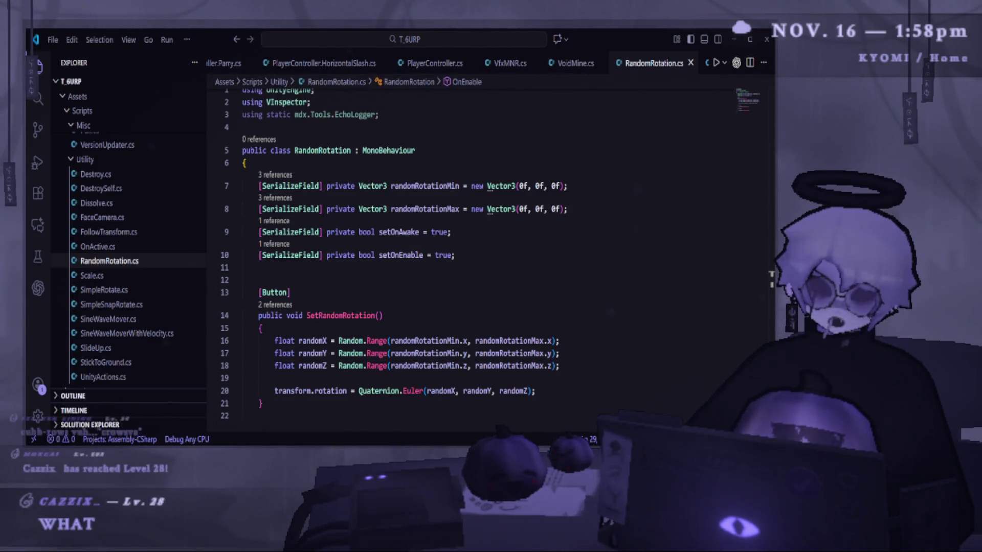
pyautogui.hotkey('alt', 'Tab')
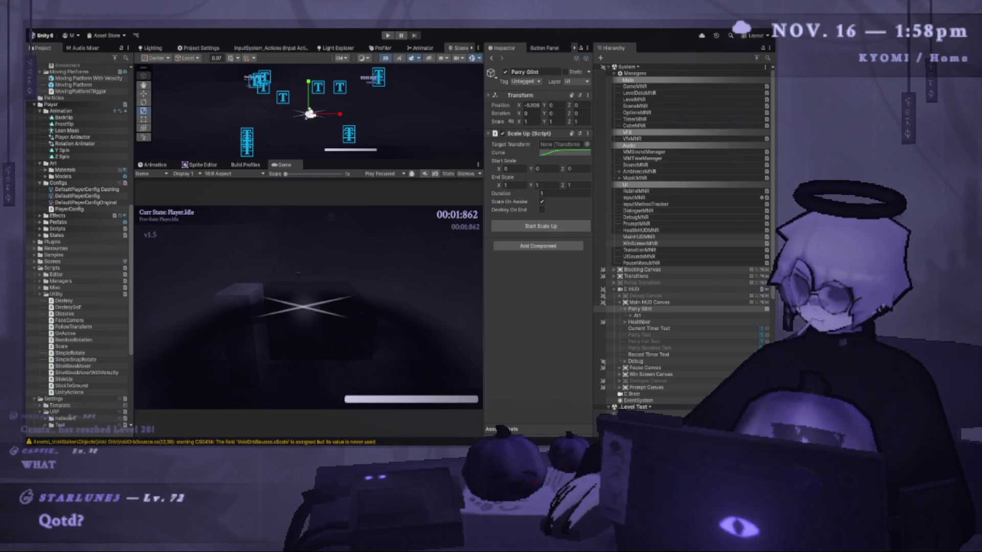
pyautogui.hotkey('alt', 'Tab')
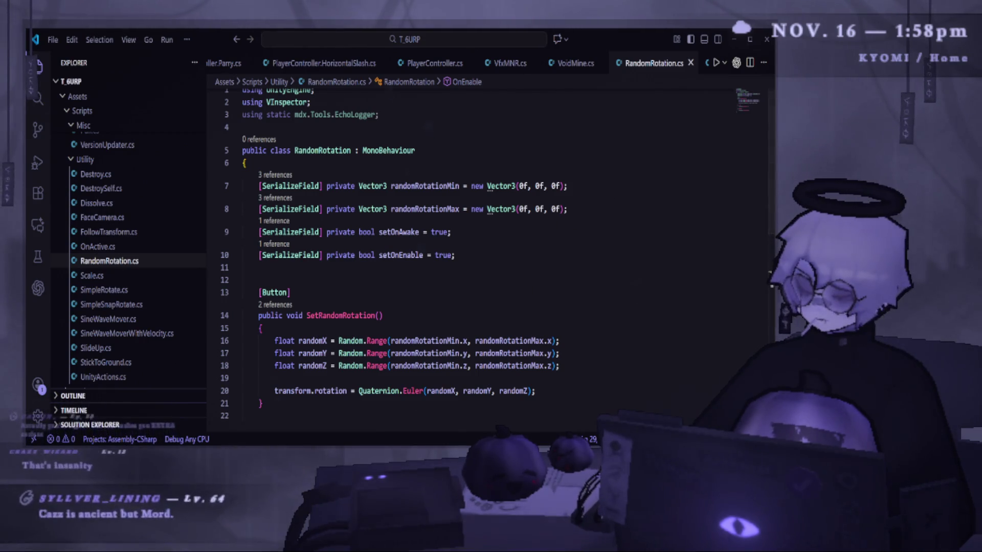
pyautogui.hotkey('alt', 'Tab')
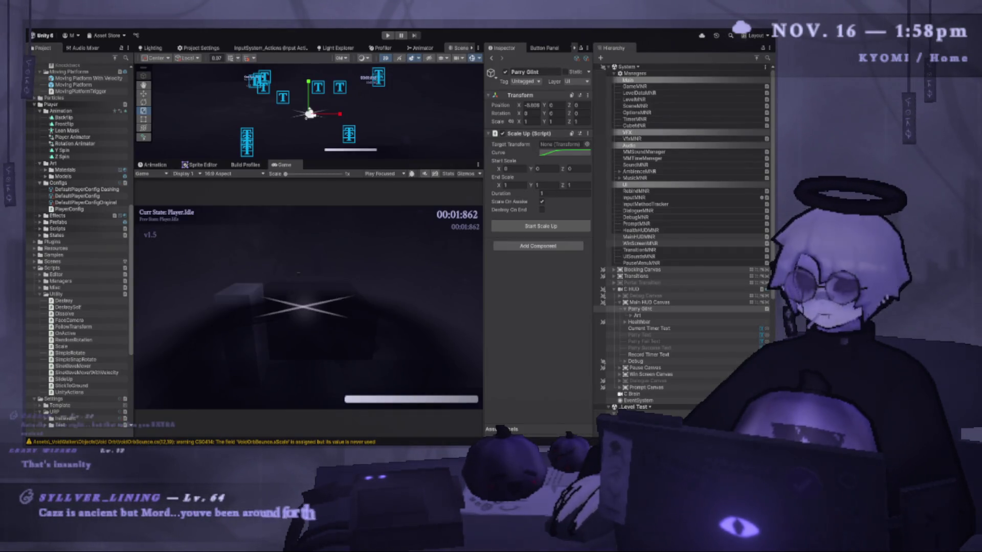
pyautogui.hotkey('alt', 'Tab')
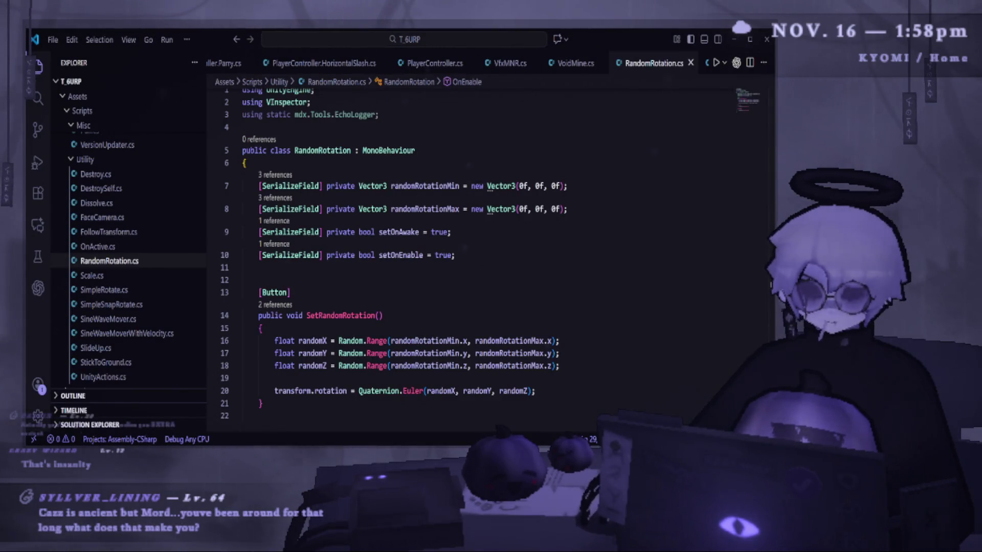
pyautogui.hotkey('alt', 'Tab')
pyautogui.hotkey('alt', 'Tab')
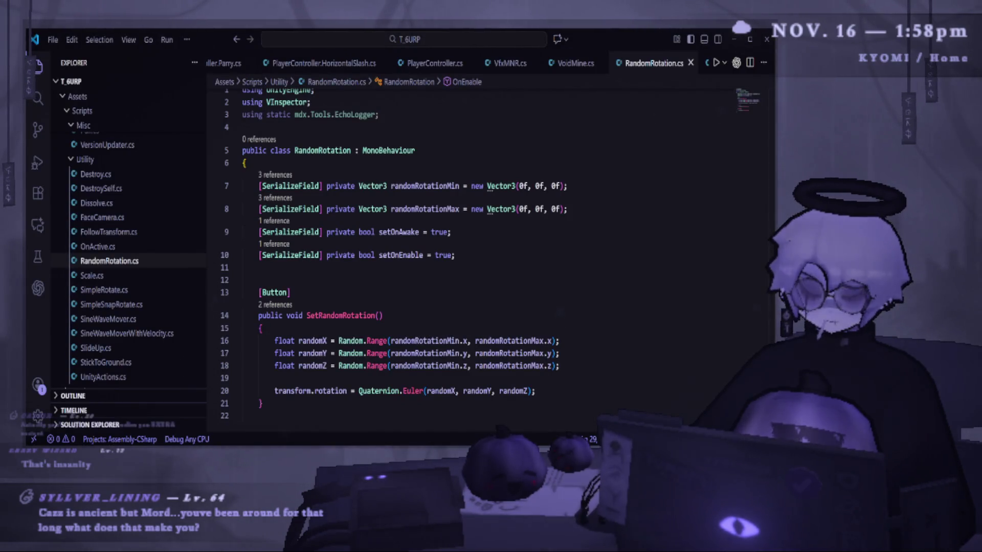
pyautogui.hotkey('alt', 'Tab')
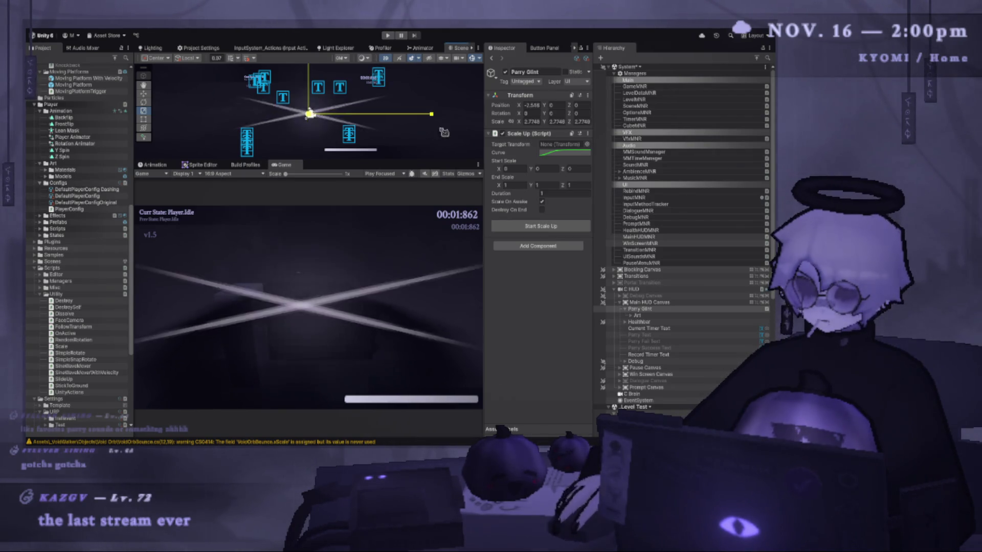
# Step: Run the game and toggle Parry Glint off and back on to watch the glint reappear
pyautogui.click(388, 36)
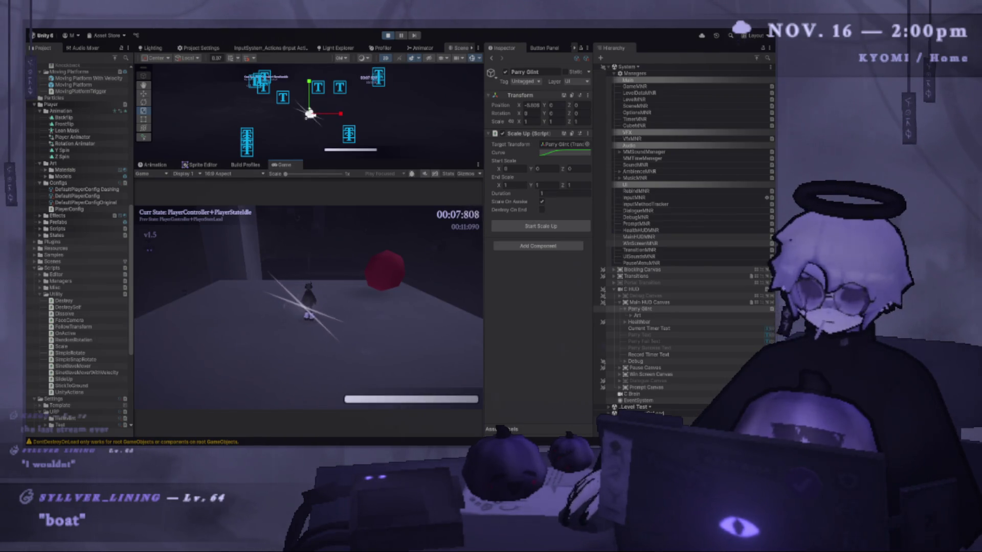
pyautogui.click(615, 310)
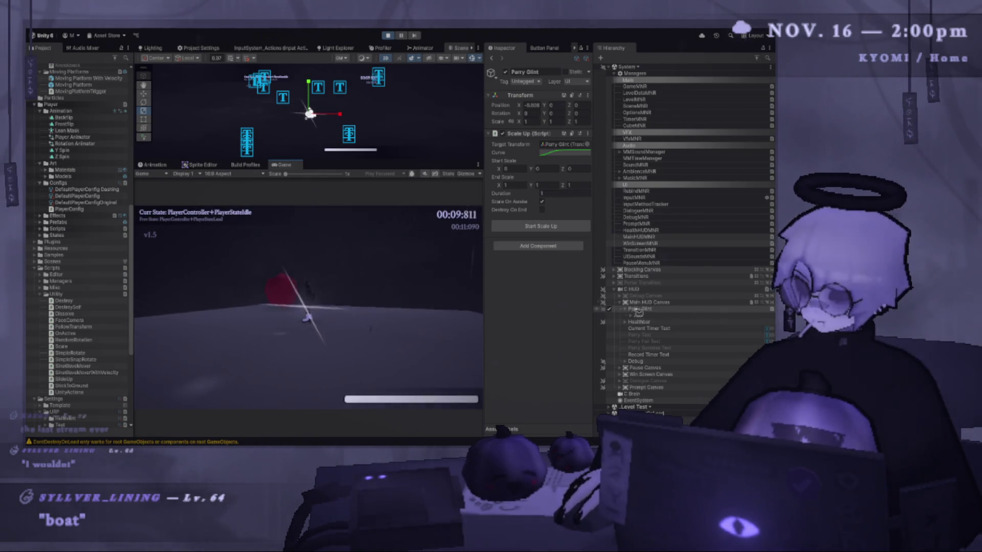
pyautogui.click(615, 312)
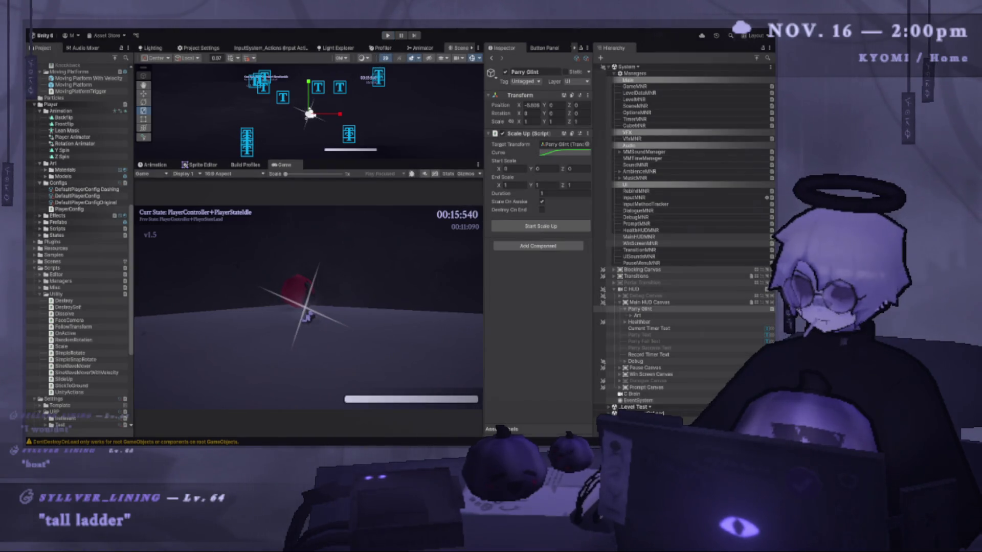
pyautogui.hotkey('alt', 'Tab')
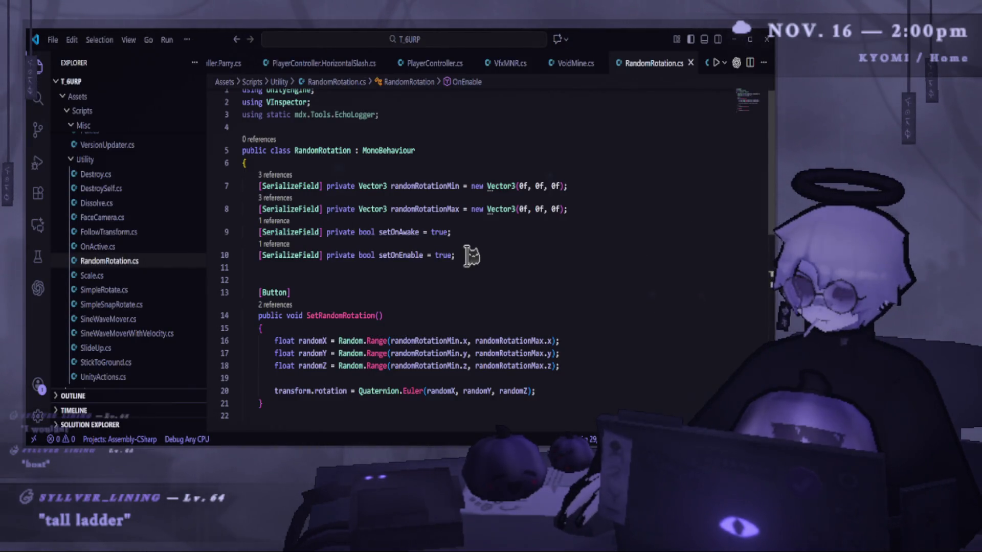
pyautogui.click(466, 256)
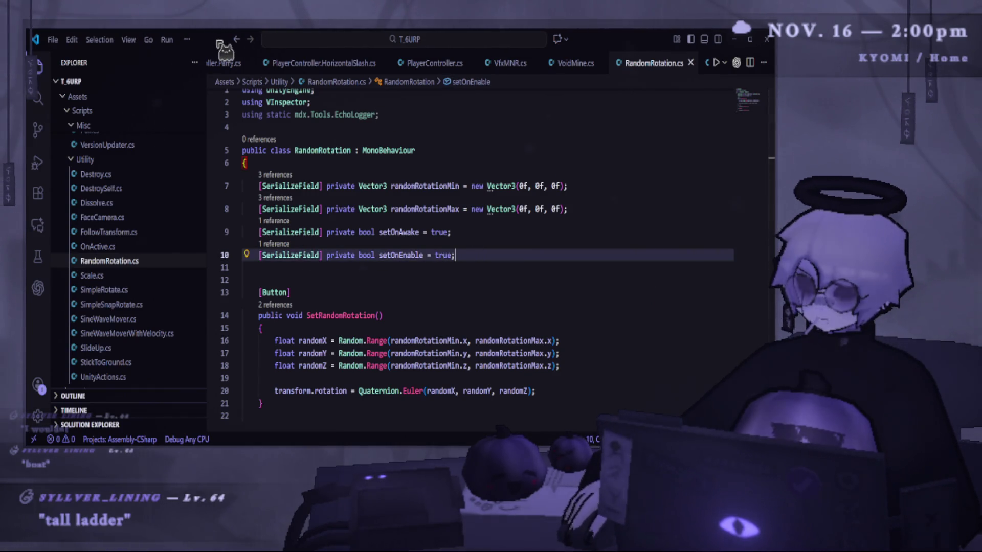
pyautogui.hotkey('shift', 'Home')
pyautogui.press('BackSpace')
pyautogui.press('BackSpace')
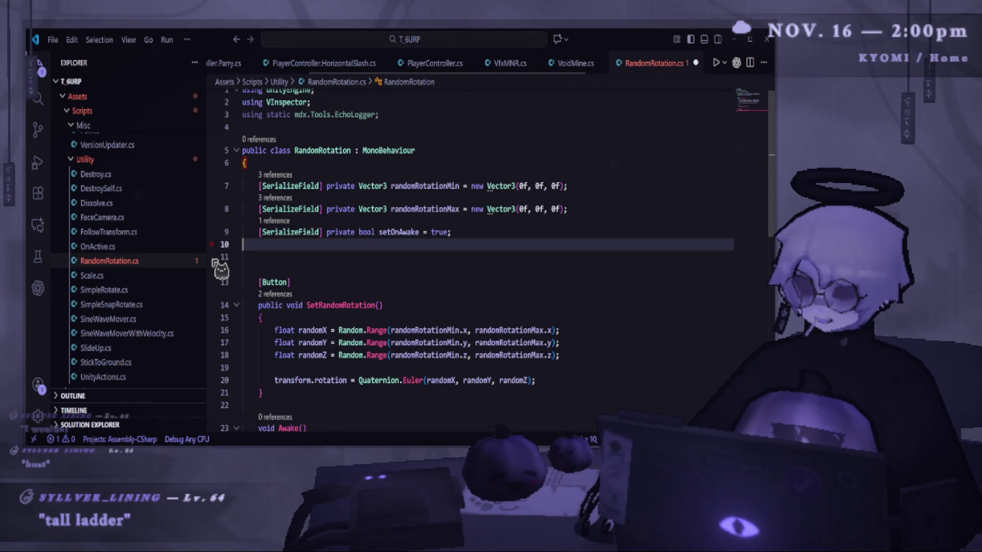
pyautogui.hotkey('ctrl', 'z')
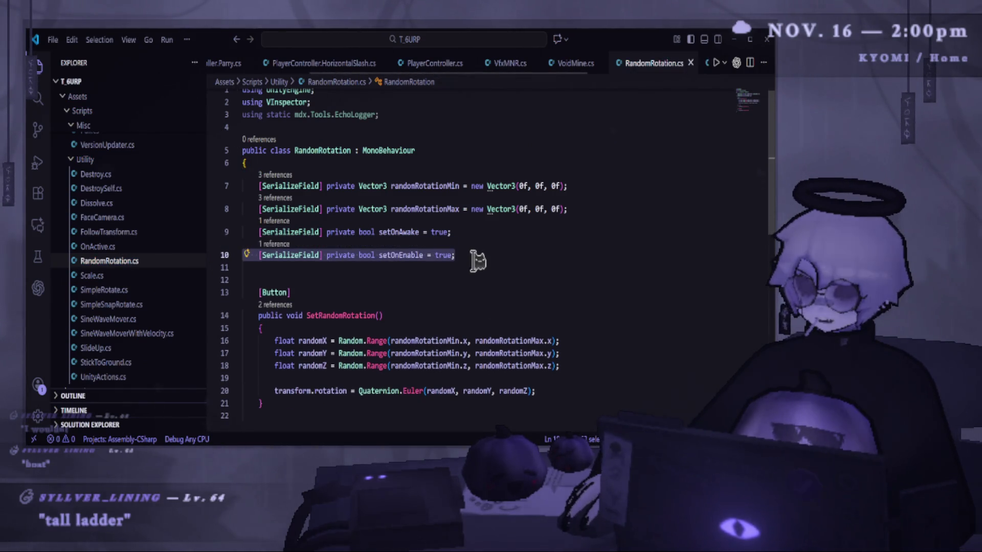
pyautogui.scroll(-5, 637, 65)
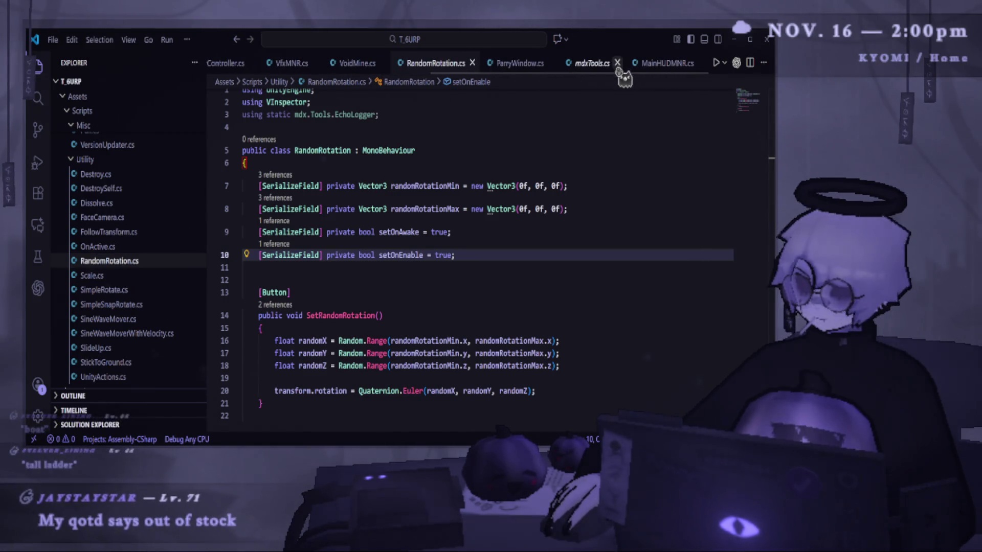
pyautogui.scroll(5, 394, 69)
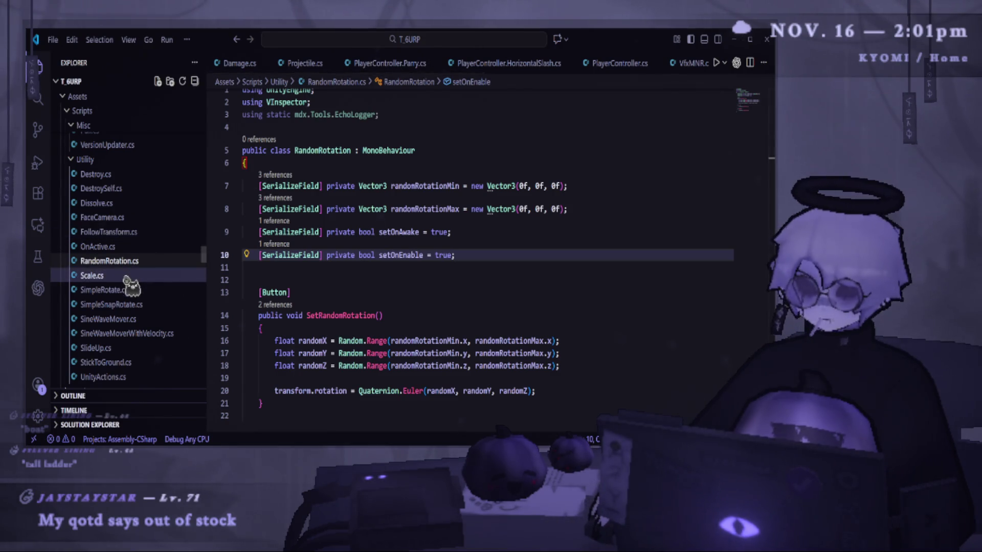
# Step: In Scale.cs, add a [SerializeField] private bool scaleOnEnable = false field and save
pyautogui.click(129, 276)
pyautogui.click(497, 307)
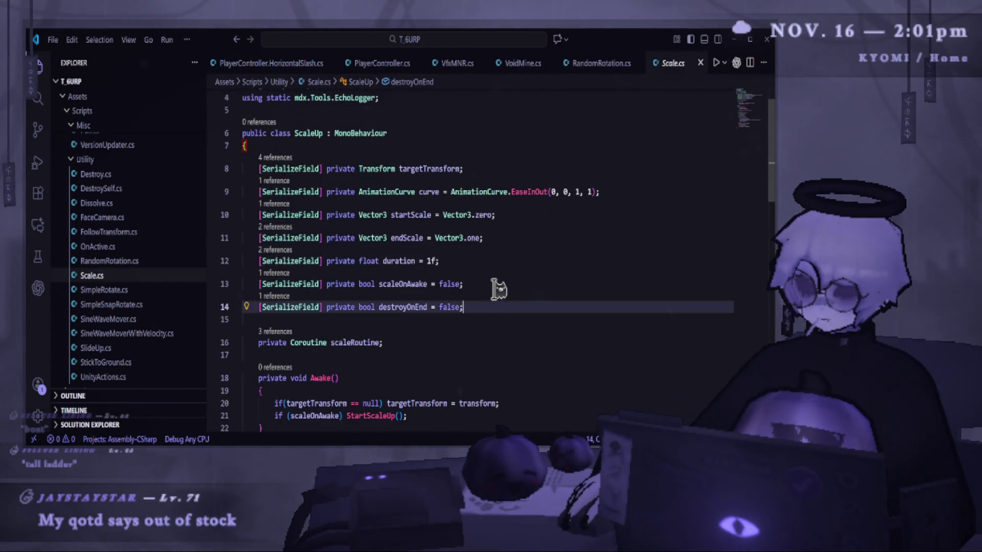
pyautogui.click(499, 284)
pyautogui.press('Return')
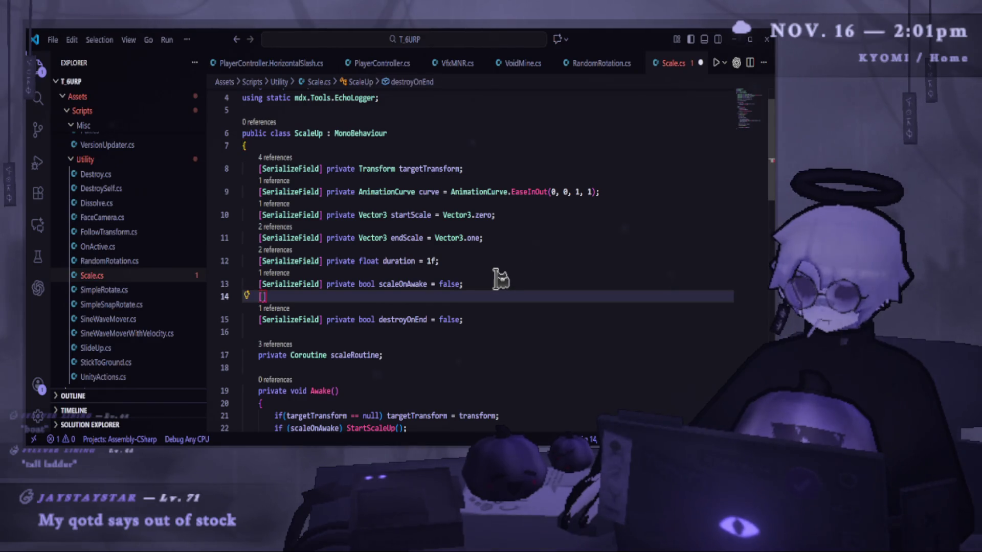
pyautogui.write('[ser')
pyautogui.press('Tab')
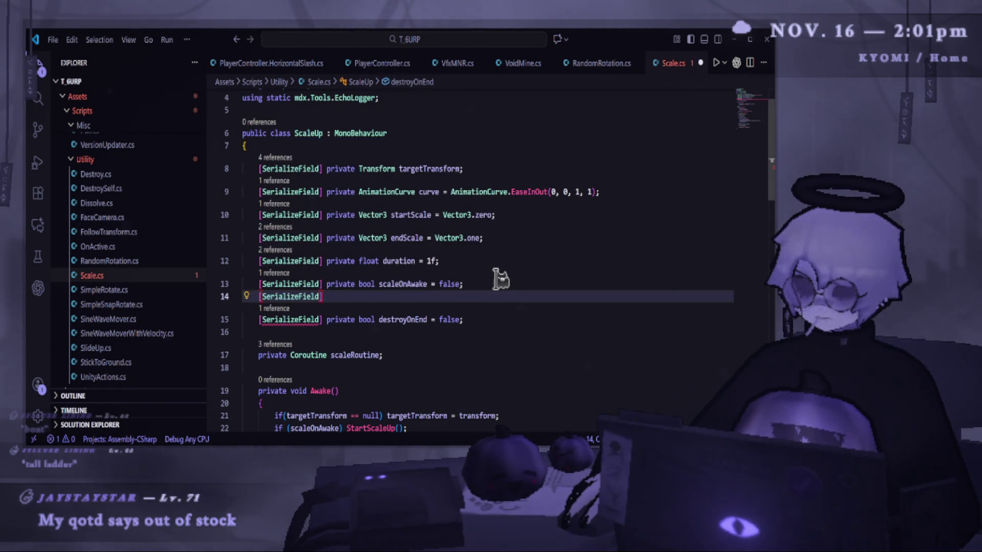
pyautogui.write('] pri')
pyautogui.press('Tab')
pyautogui.write('bool scaleOnEnable = false;')
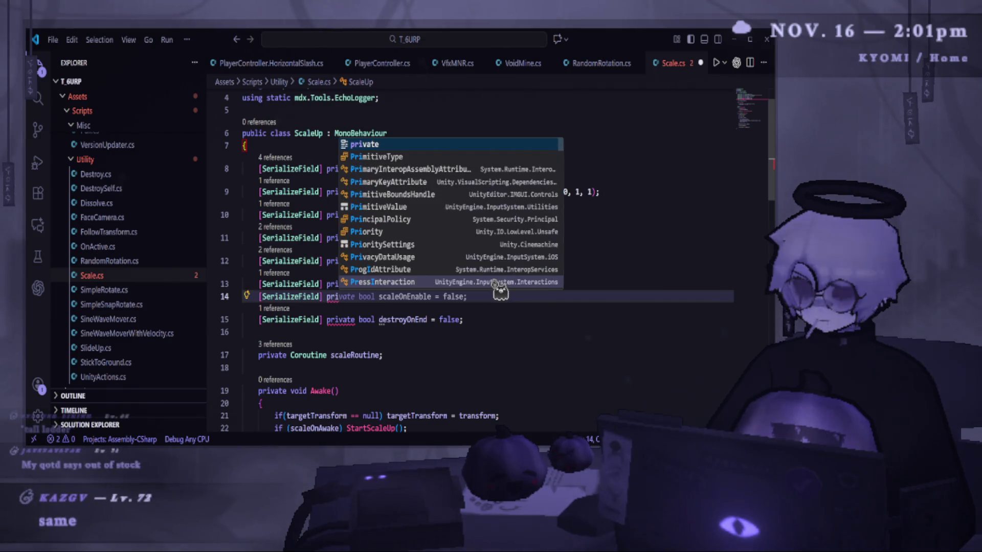
pyautogui.hotkey('ctrl', 's')
pyautogui.doubleClick(404, 307)
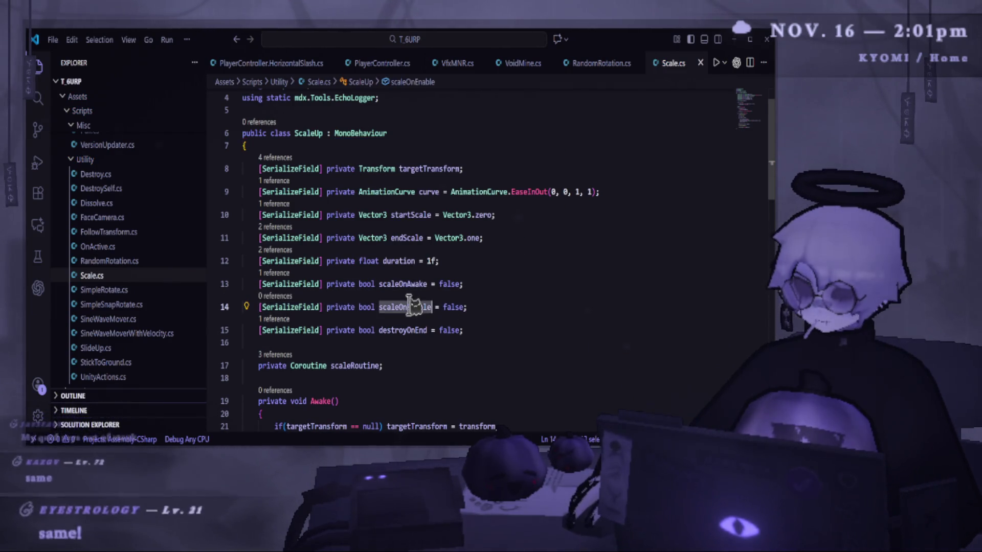
# Step: Add a suggested private OnEnable method after Awake and save the script
pyautogui.scroll(-5, 460, 333)
pyautogui.scroll(-9, 418, 325)
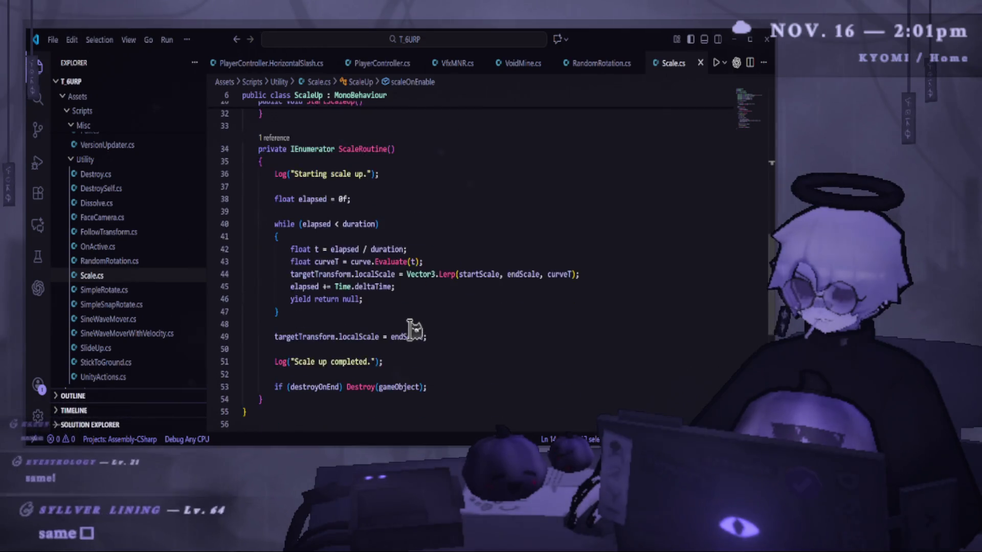
pyautogui.scroll(10, 400, 340)
pyautogui.moveTo(304, 225); pyautogui.dragTo(226, 173)
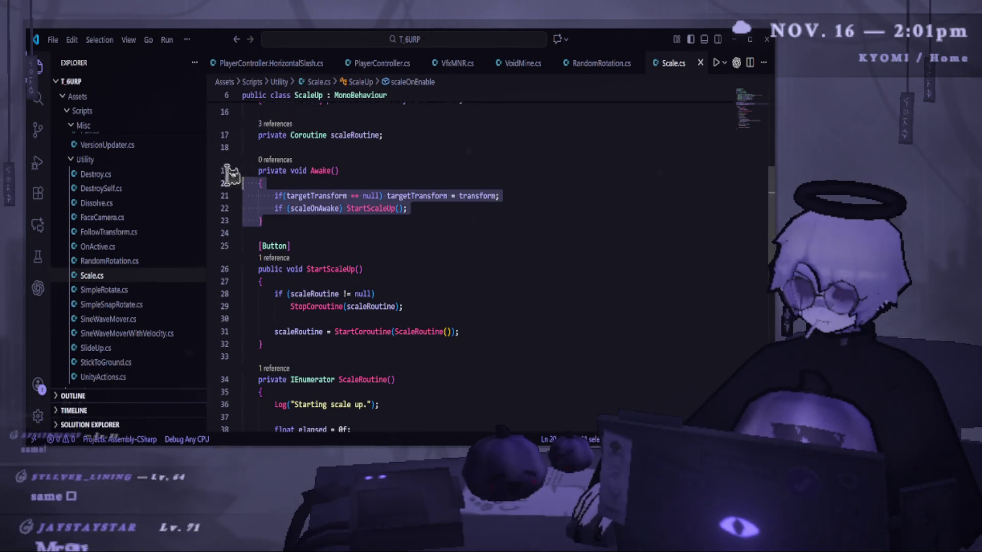
pyautogui.click(297, 221)
pyautogui.press('Return')
pyautogui.press('Return')
pyautogui.write('priv')
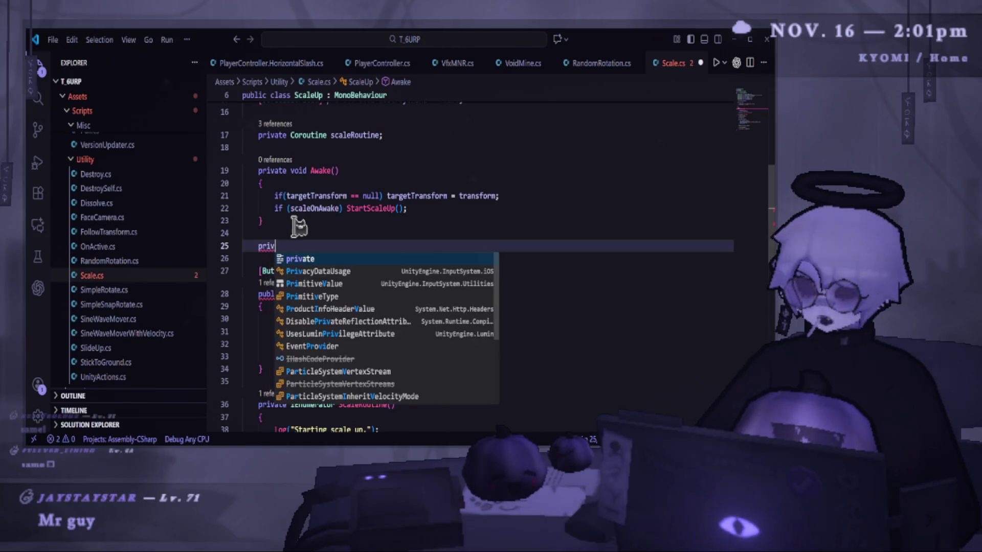
pyautogui.press('Tab')
pyautogui.hotkey('ctrl', 's')
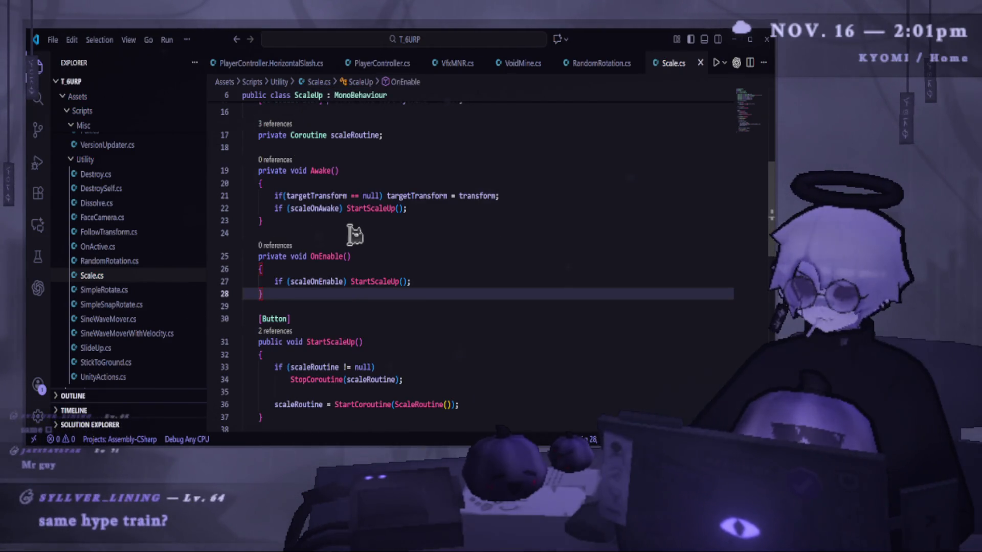
# Step: Copy Awake's targetTransform fallback line into the start of OnEnable's body
pyautogui.click(471, 255)
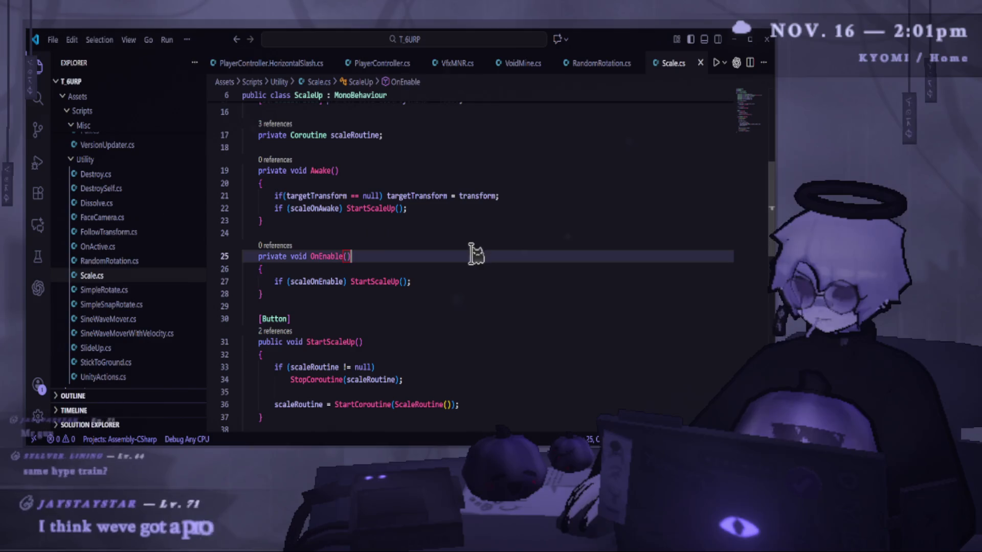
pyautogui.click(473, 264)
pyautogui.moveTo(537, 194); pyautogui.dragTo(295, 195)
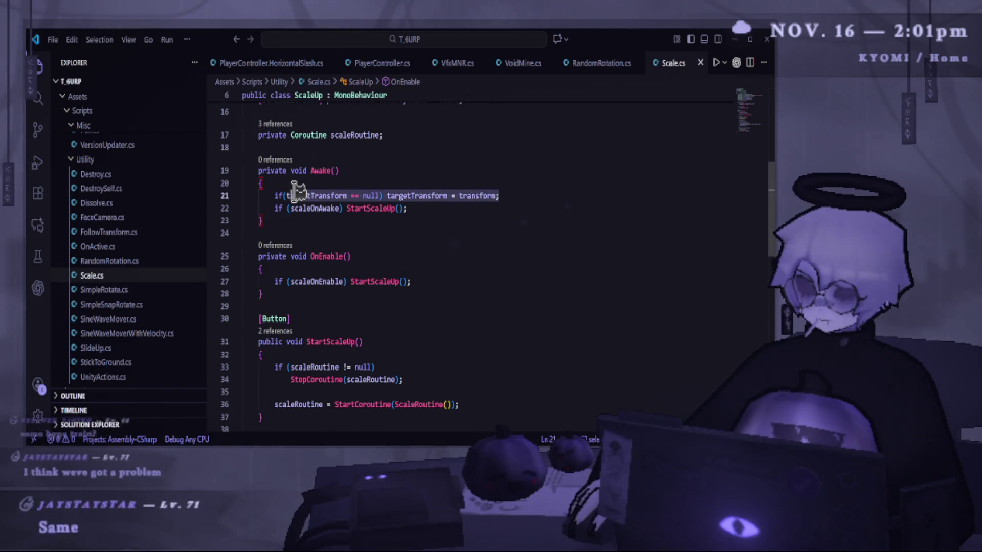
pyautogui.click(397, 267)
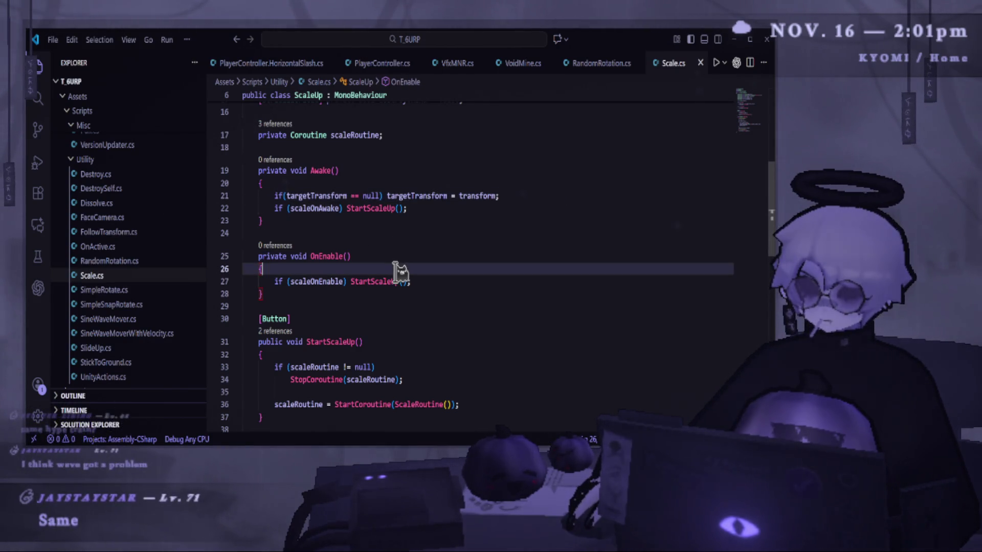
pyautogui.write('if(targetTransform == null) targetTransform = transform;')
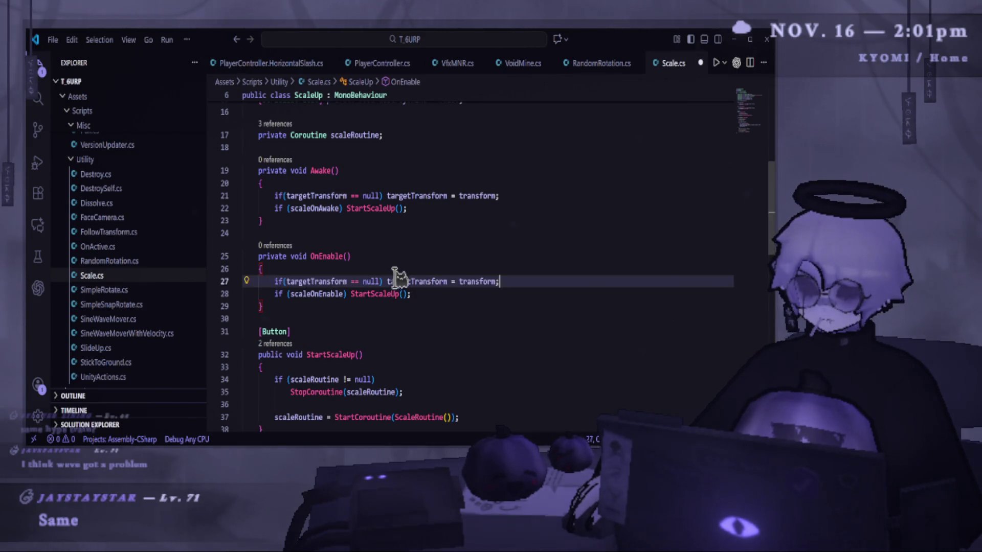
pyautogui.scroll(2, 424, 171)
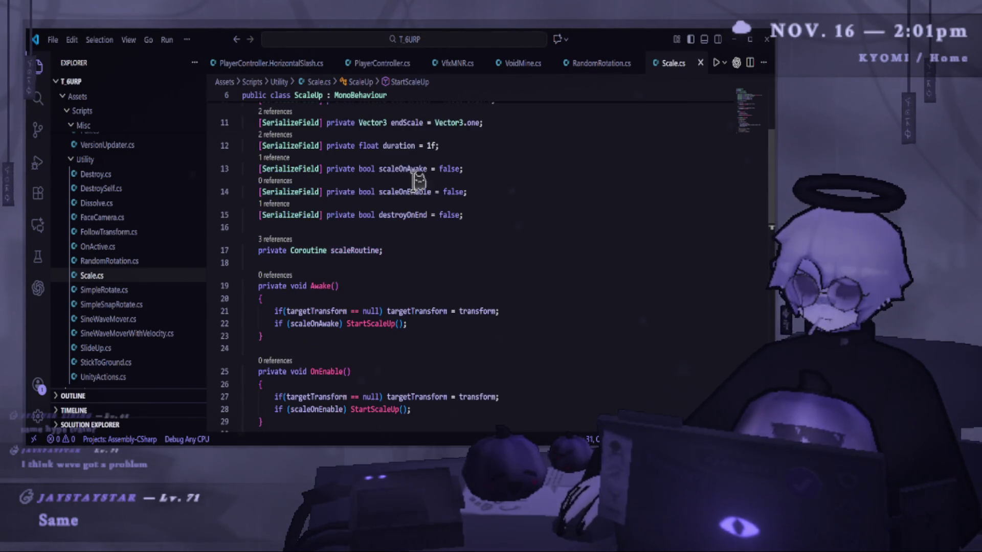
pyautogui.hotkey('alt', 'Tab')
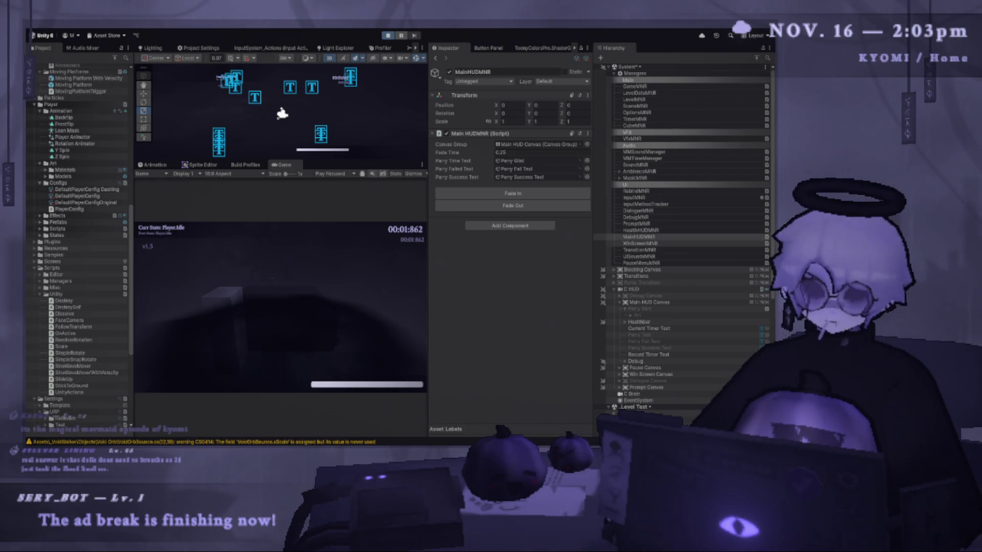
# Step: Enter Play mode, perform a parry to test the glint, and pause the game with Escape
pyautogui.hotkey('ctrl', 'p')
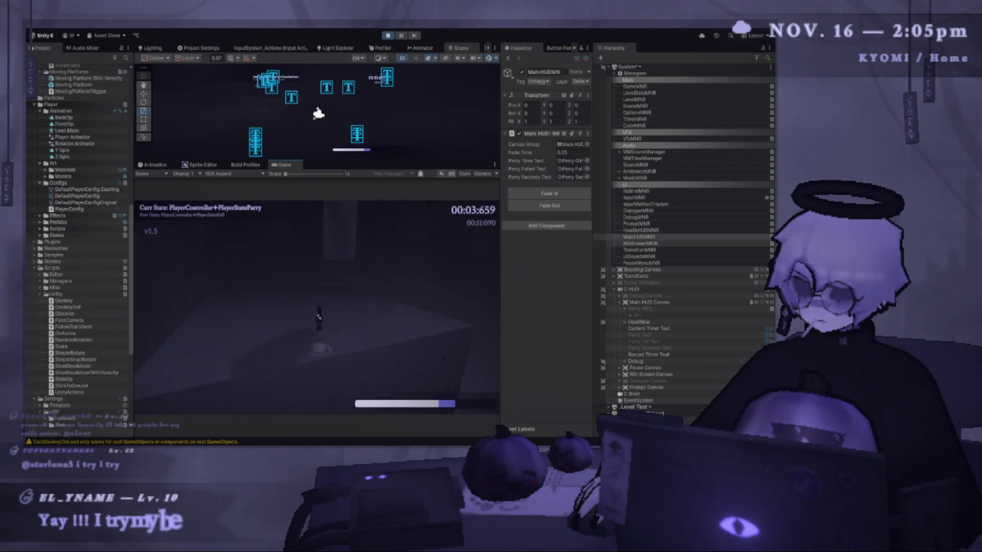
pyautogui.press('Escape')
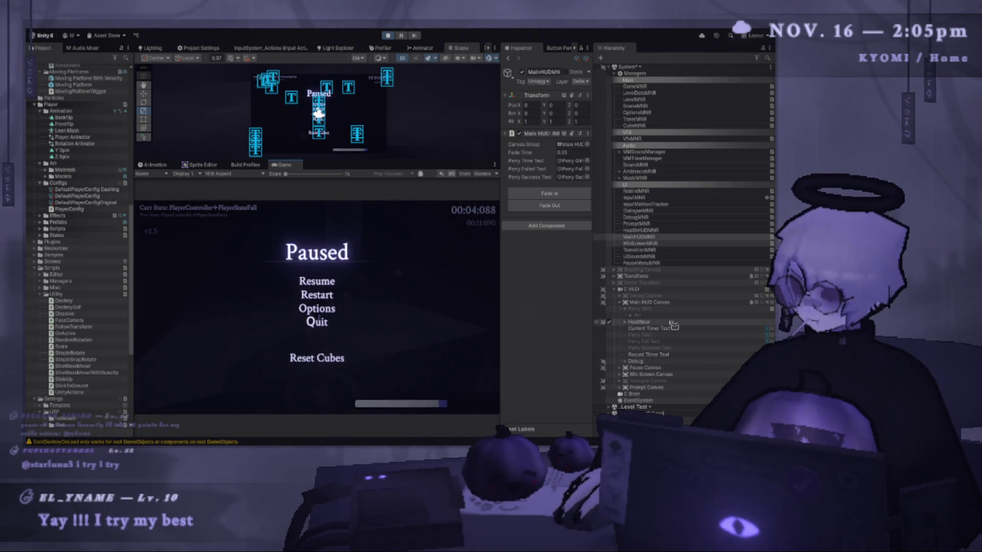
# Step: Stop playing and select both parry_glint_tx sprites under Parry Glint's Art group, widening the Inspector
pyautogui.click(392, 37)
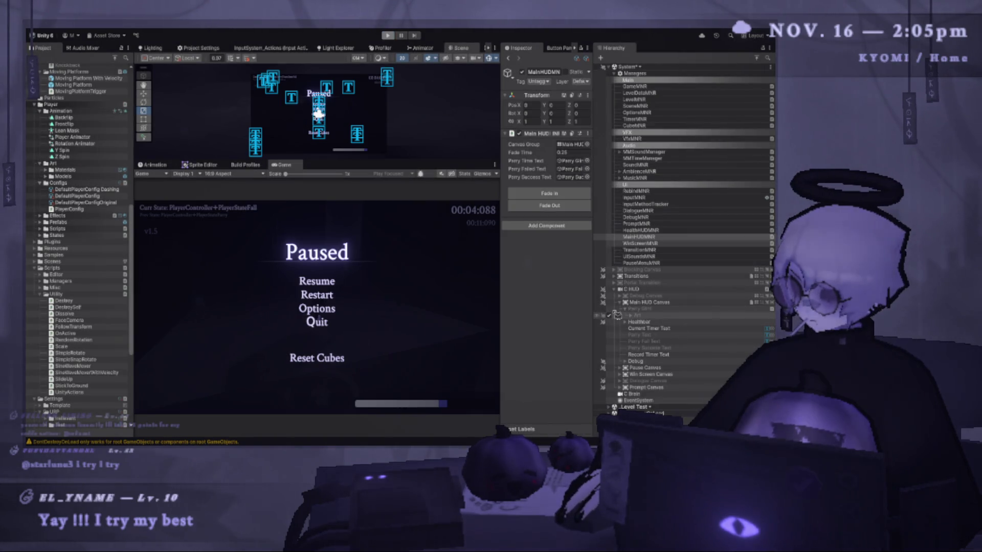
pyautogui.click(640, 310)
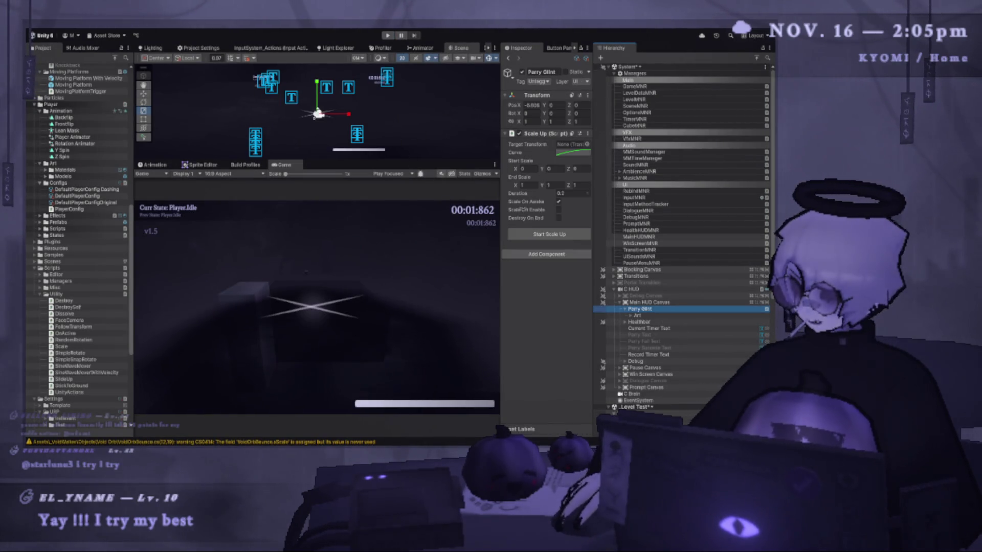
pyautogui.click(630, 315)
pyautogui.click(653, 328)
pyautogui.keyDown('shift'); pyautogui.click(656, 322); pyautogui.keyUp('shift')
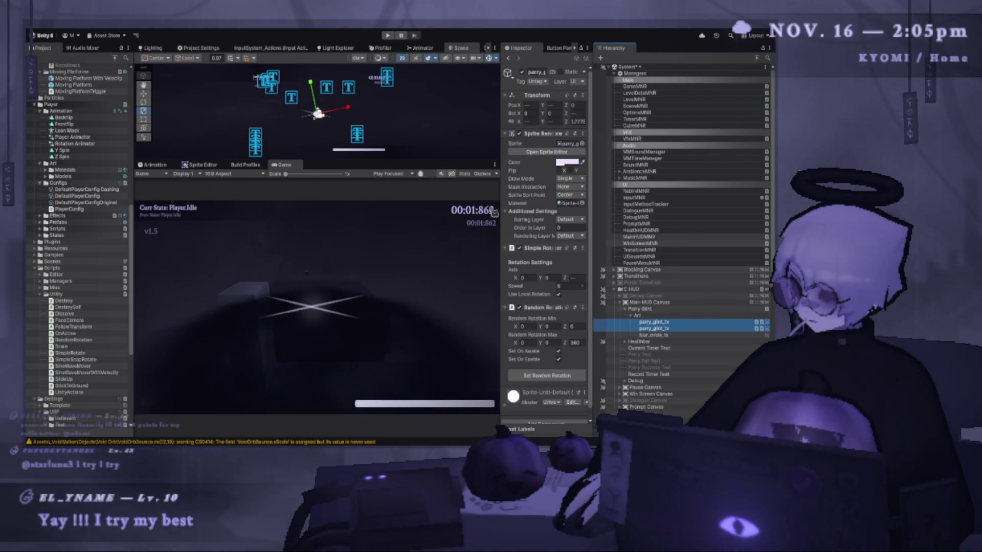
pyautogui.moveTo(500, 230); pyautogui.dragTo(387, 230)
pyautogui.scroll(10, 92, 175)
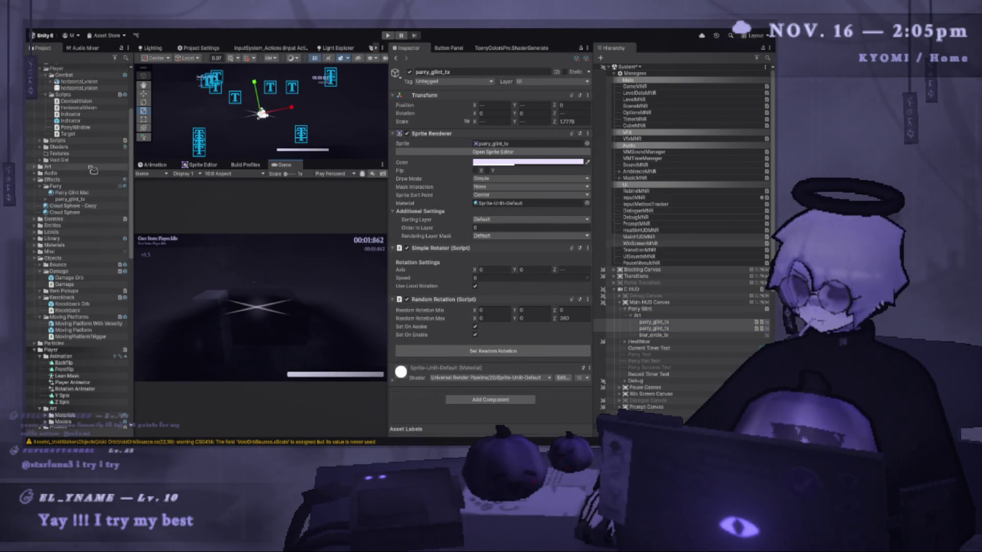
# Step: Assign Parry Glint Mat to both glint sprites and open the material's Toony Colors Pro 2 settings
pyautogui.moveTo(517, 207); pyautogui.dragTo(517, 204)
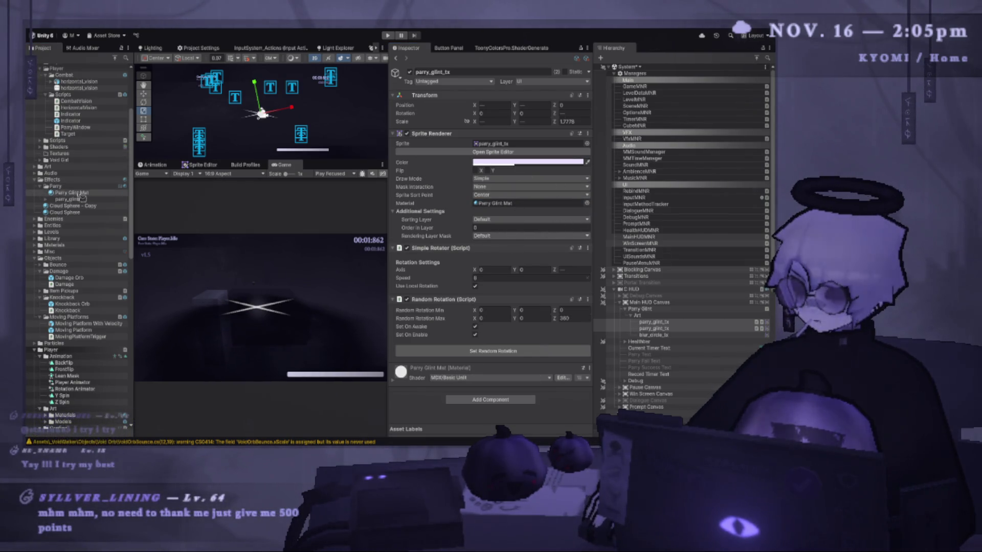
pyautogui.doubleClick(527, 203)
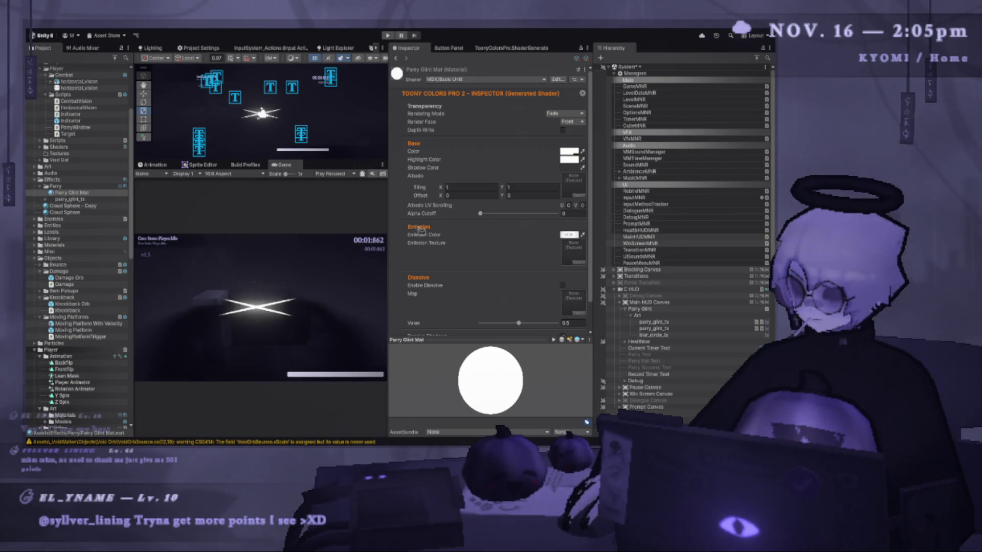
pyautogui.moveTo(388, 199); pyautogui.dragTo(518, 200)
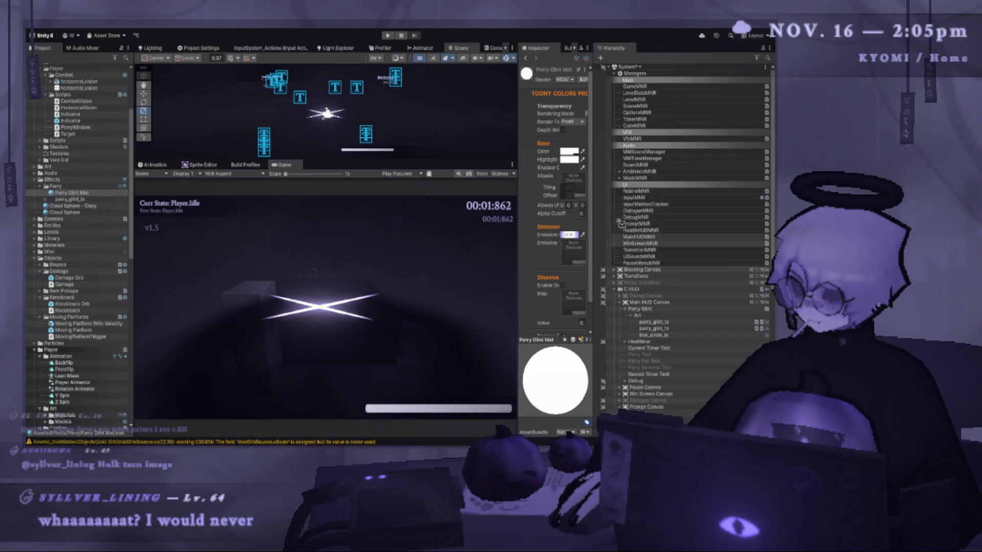
# Step: Tilt the first parry_glint_tx sprite with the rotate gizmo, check the second, then enter Play mode
pyautogui.click(702, 323)
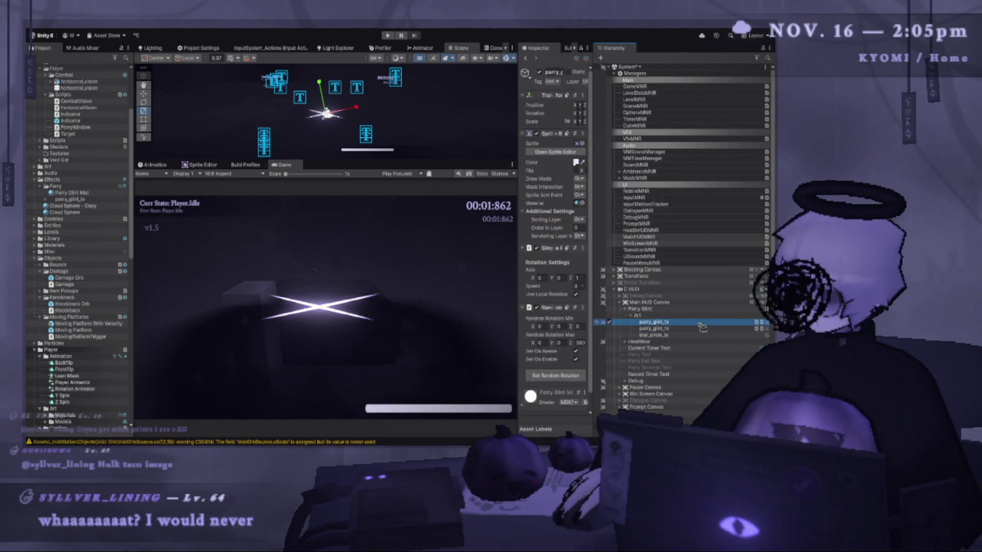
pyautogui.moveTo(349, 116)
pyautogui.mouseDown()
pyautogui.moveTo(397, 114)
pyautogui.moveTo(332, 120)
pyautogui.mouseUp()
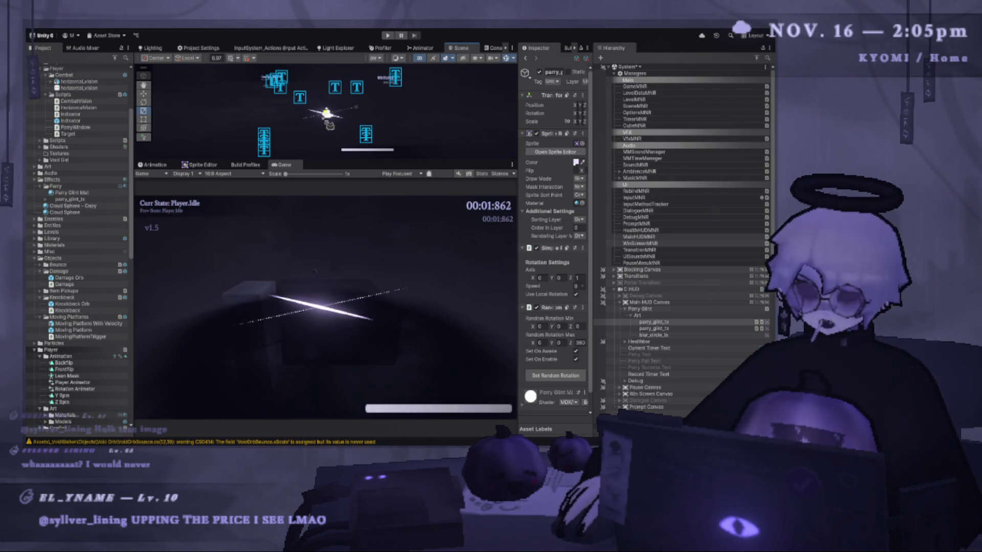
pyautogui.click(684, 328)
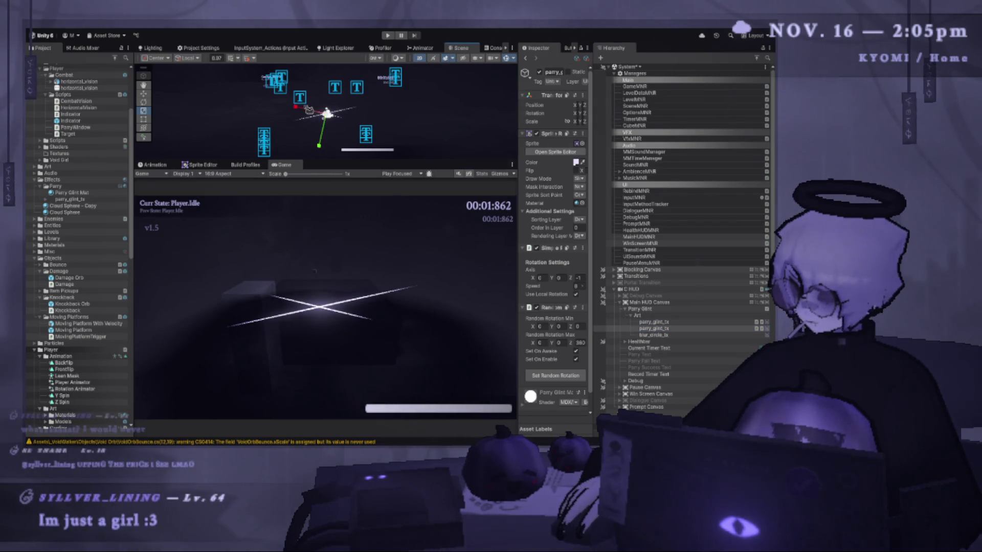
pyautogui.click(291, 108)
pyautogui.click(391, 37)
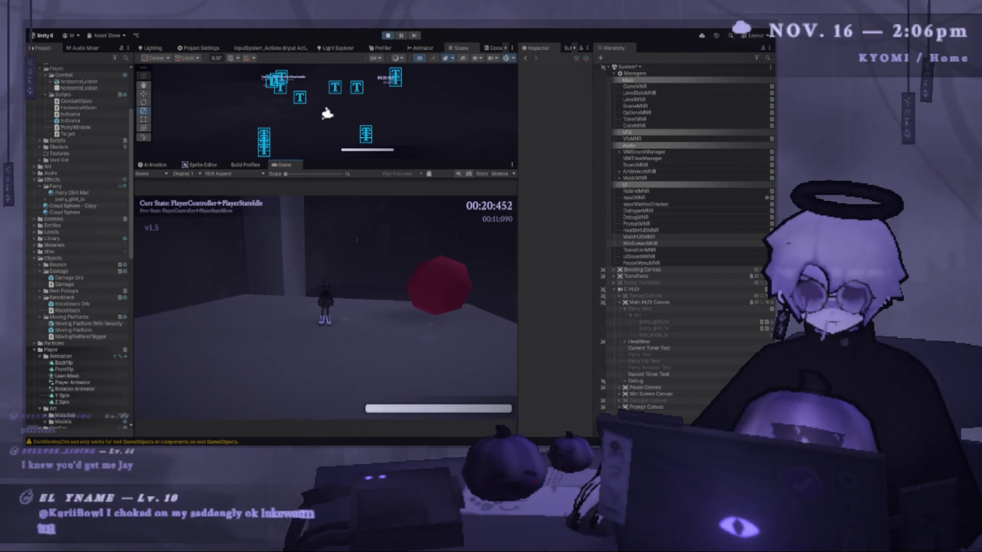
# Step: Jump off the box and attempt E parries, restarting after failures until one succeeds
pyautogui.press('space')
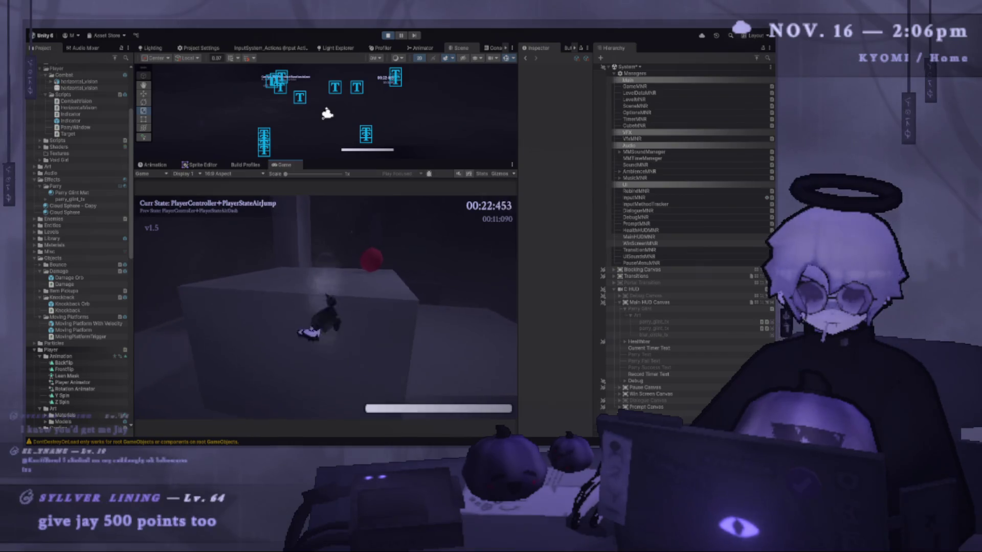
pyautogui.press('w')
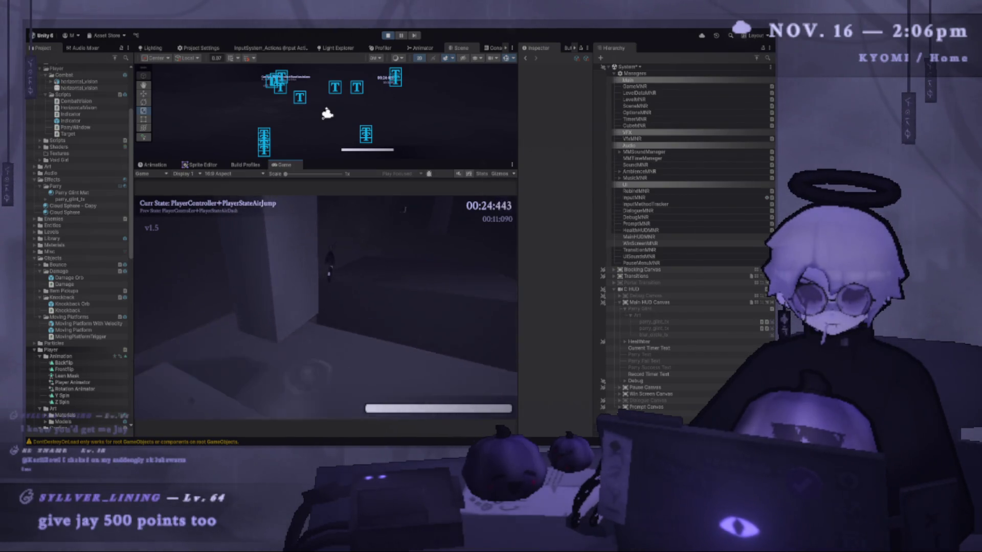
pyautogui.press('e')
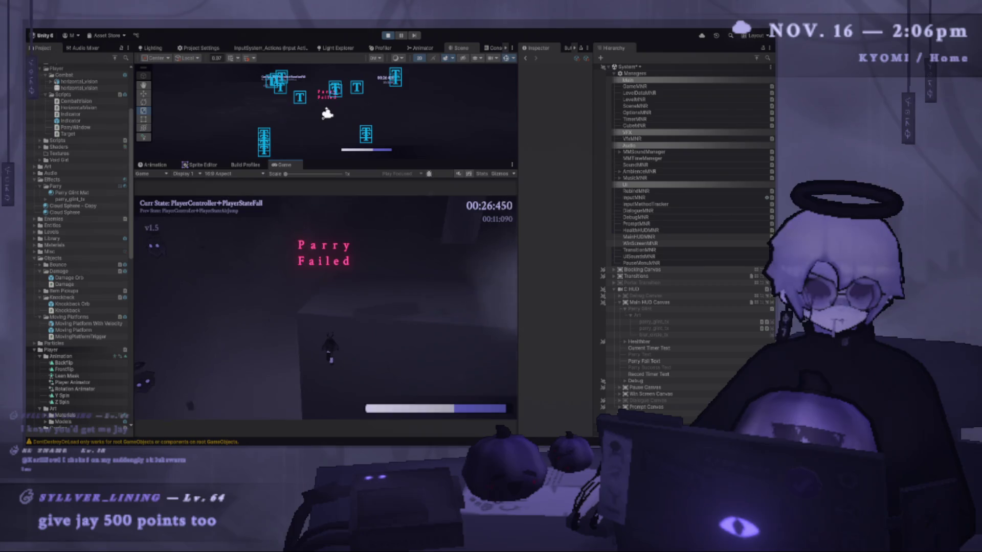
pyautogui.press('space')
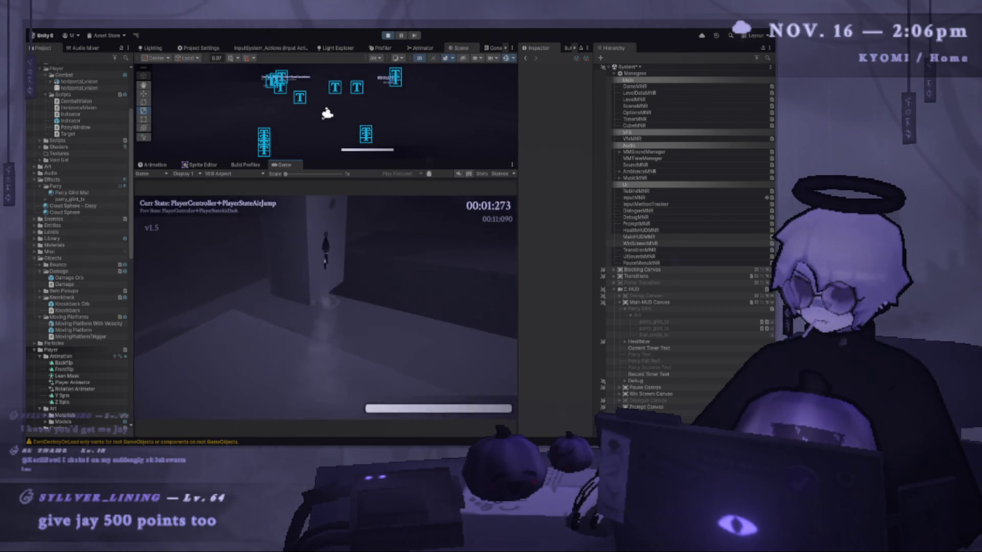
pyautogui.press('e')
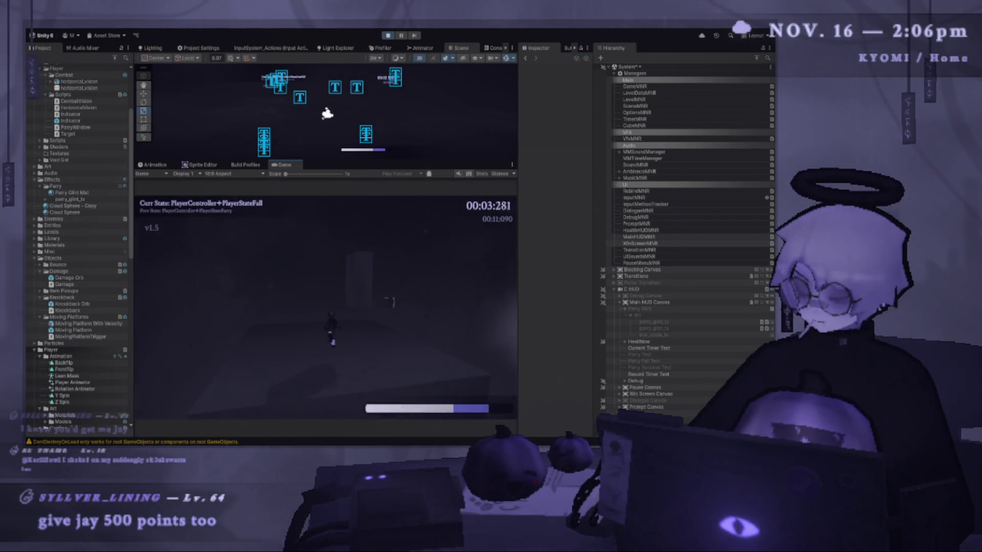
pyautogui.press('e')
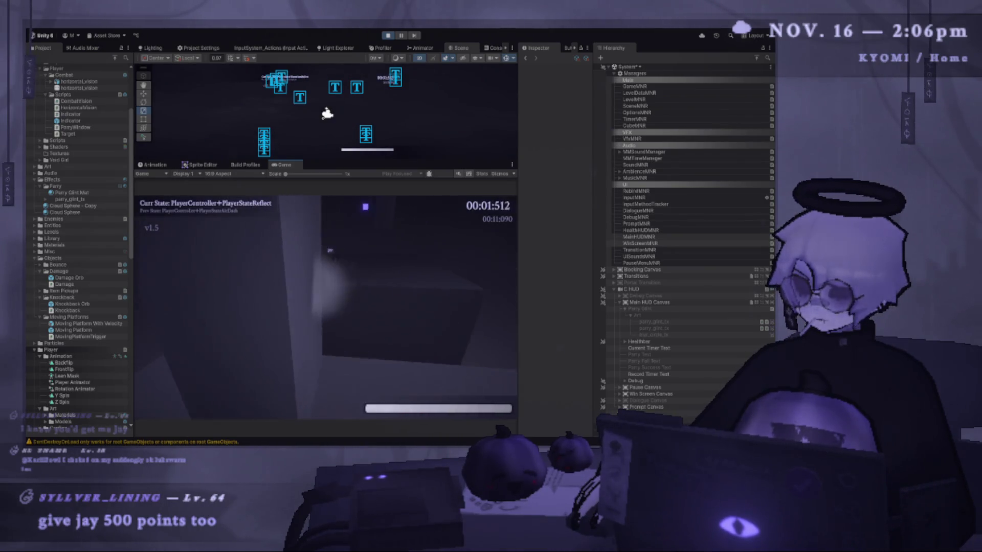
pyautogui.press('e')
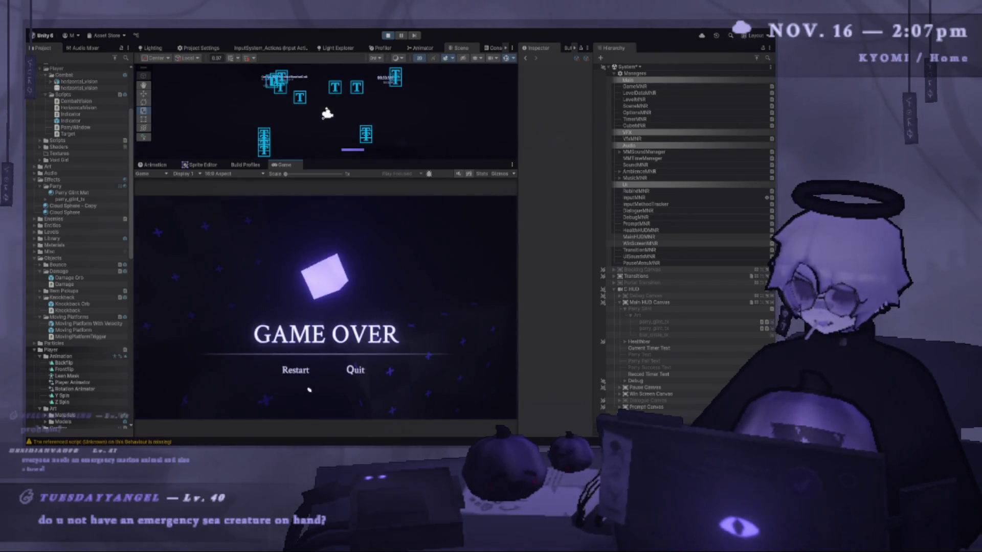
# Step: Restart after Game Over, pause and resume with Esc, reload with R, pause, and sketch an oval
pyautogui.click(296, 371)
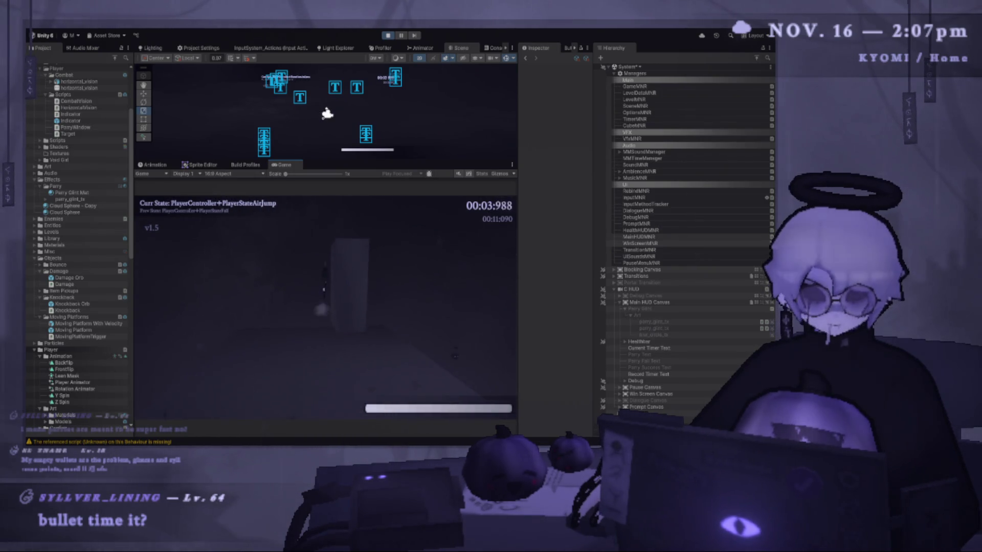
pyautogui.press('Escape')
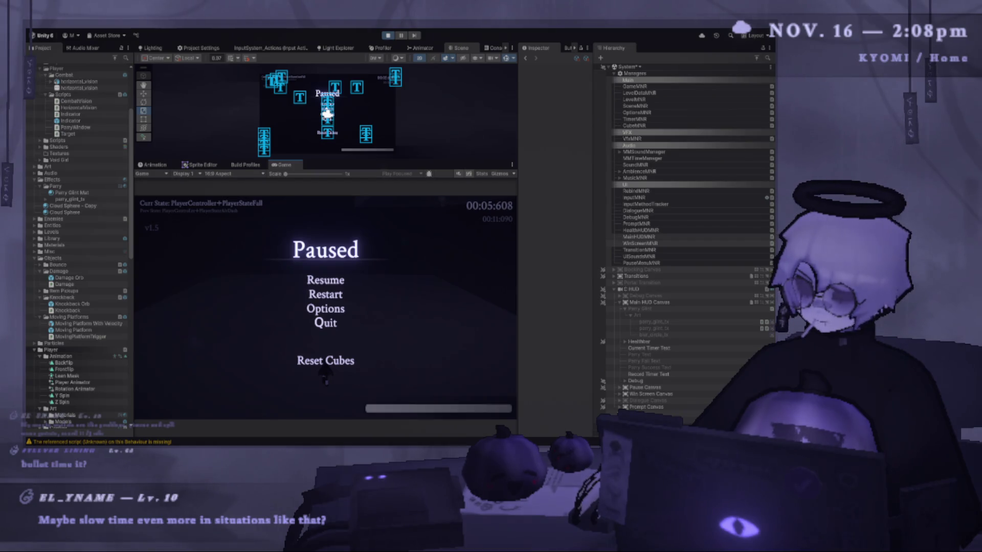
pyautogui.press('Escape')
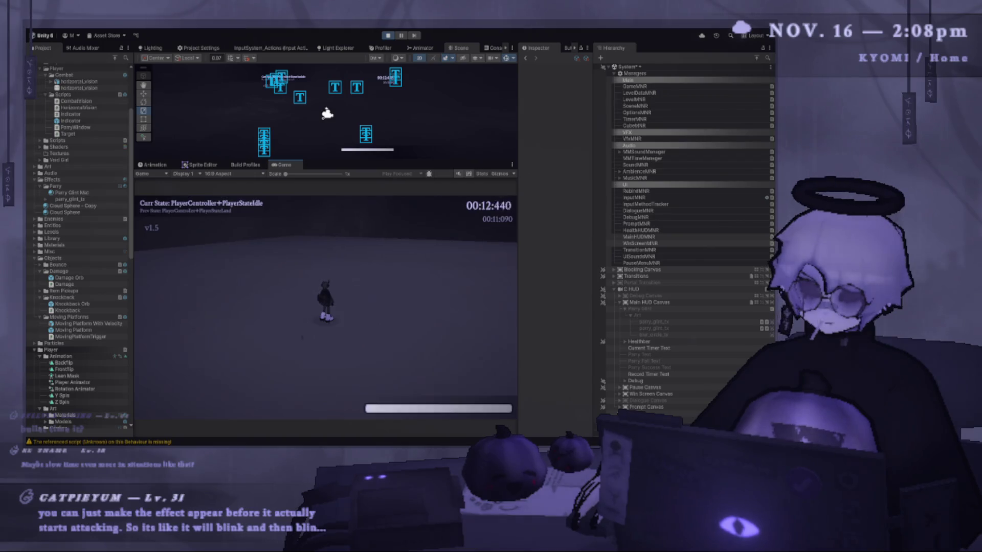
pyautogui.press('r')
pyautogui.press('Escape')
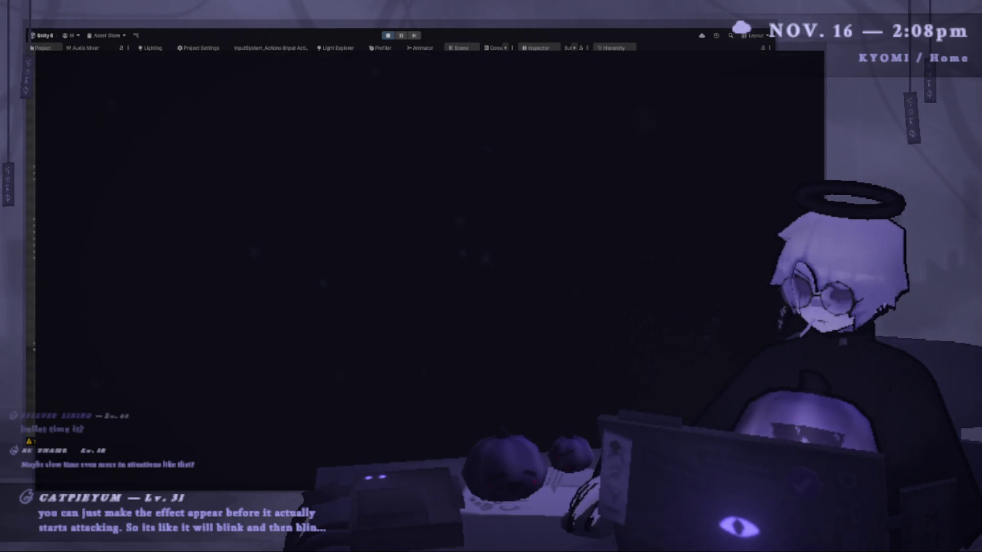
pyautogui.moveTo(276, 266)
pyautogui.mouseDown()
pyautogui.moveTo(351, 274)
pyautogui.moveTo(276, 279)
pyautogui.mouseUp()
# Step: Sketch a dot, a loop mark, a down-left arrow and a circled spot around the oval
pyautogui.moveTo(440, 199); pyautogui.dragTo(454, 205)
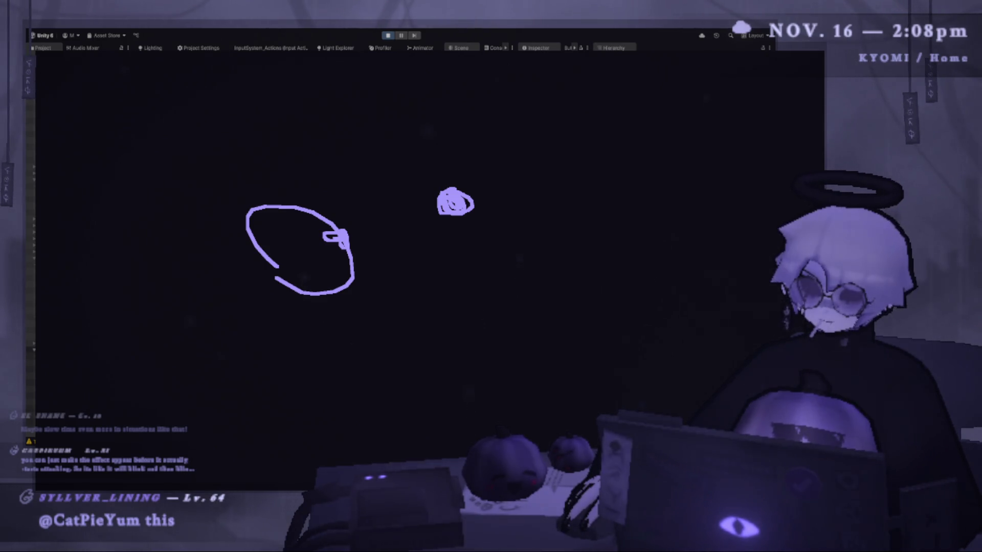
pyautogui.moveTo(342, 252); pyautogui.dragTo(335, 244)
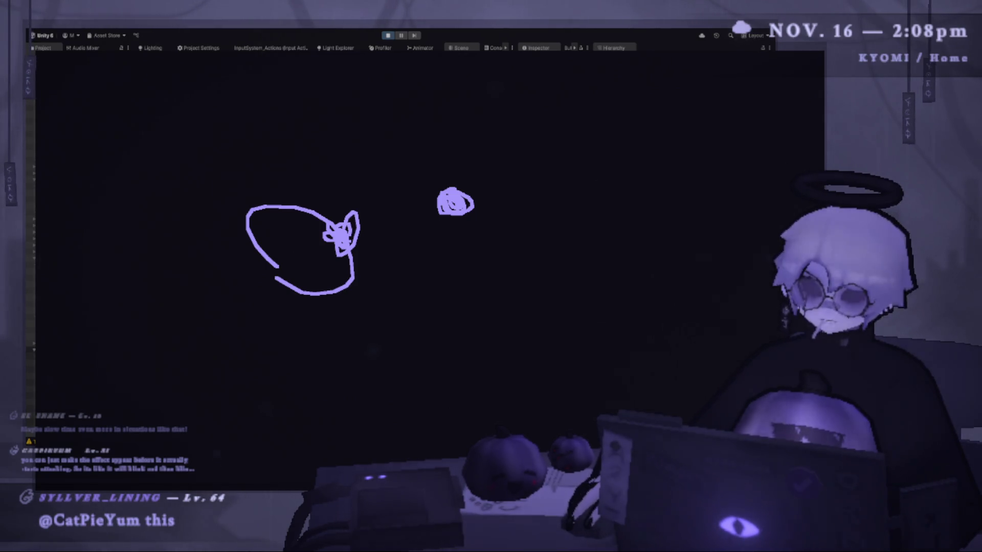
pyautogui.moveTo(252, 277)
pyautogui.mouseDown()
pyautogui.moveTo(130, 329)
pyautogui.moveTo(141, 347)
pyautogui.mouseUp()
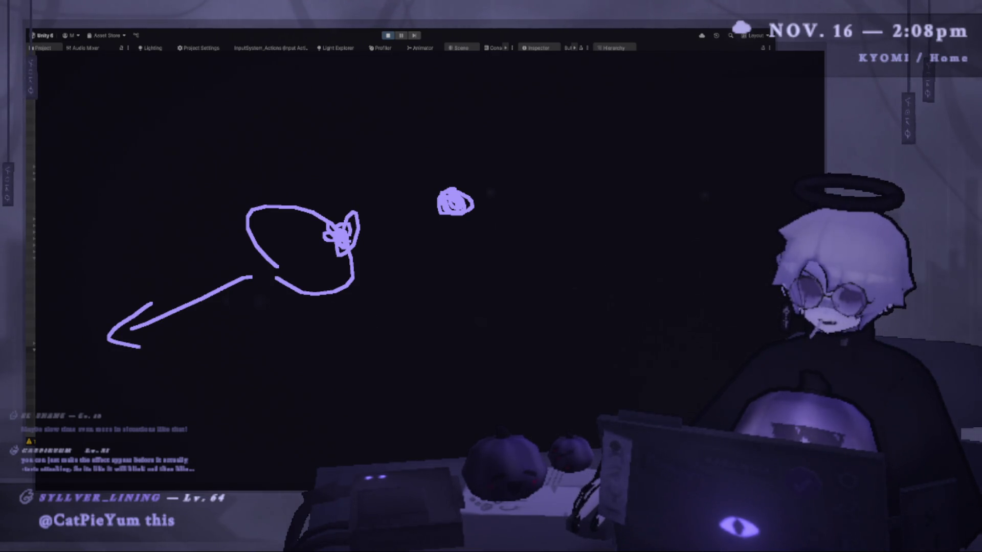
pyautogui.moveTo(132, 289); pyautogui.dragTo(123, 302)
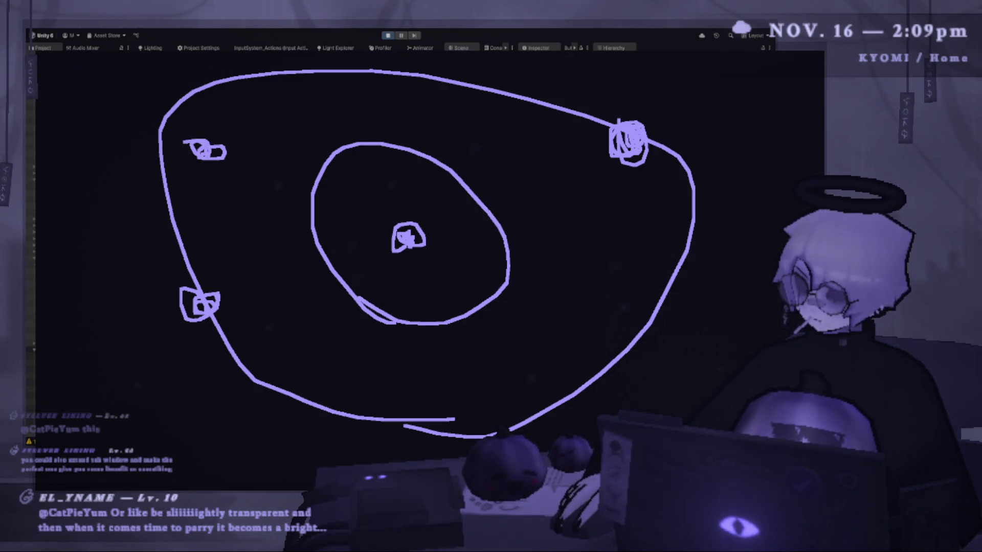
# Step: Stroke through the top-right circle, mark an inner-orbit planet, and draw crossing rays through it
pyautogui.moveTo(645, 96); pyautogui.dragTo(598, 196)
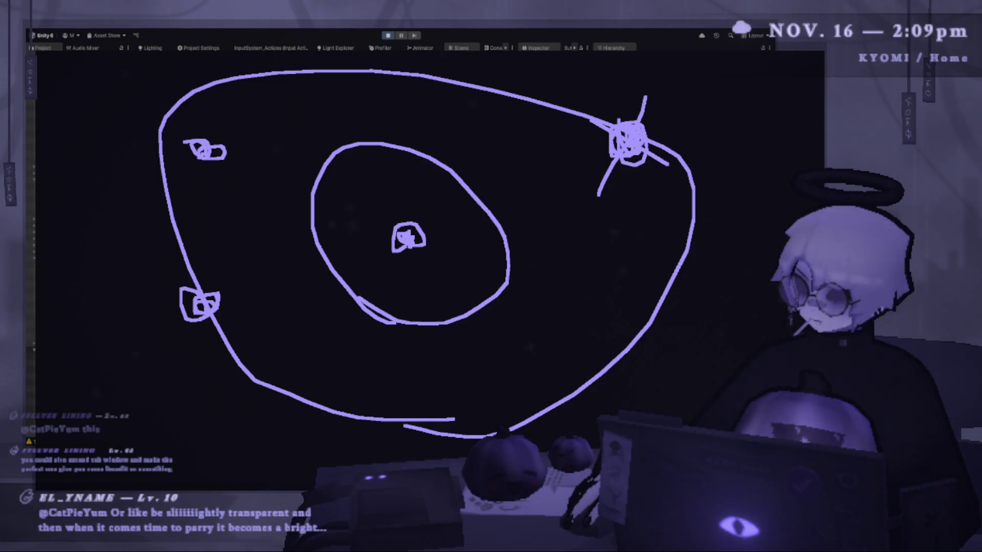
pyautogui.moveTo(488, 214); pyautogui.dragTo(506, 225)
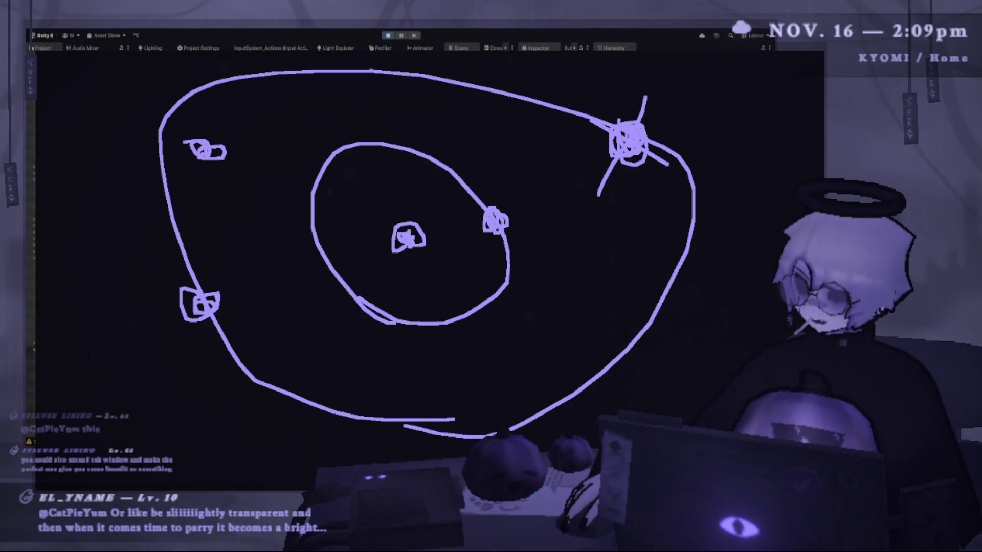
pyautogui.moveTo(530, 161); pyautogui.dragTo(398, 369)
pyautogui.moveTo(443, 135); pyautogui.dragTo(603, 414)
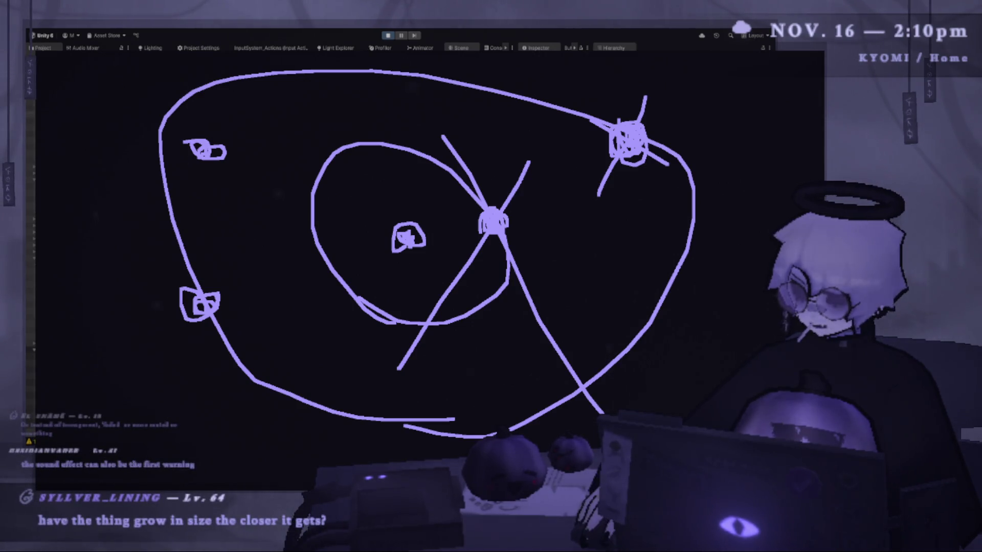
# Step: Sketch a star right of the big loop and add two long rays through the central star
pyautogui.moveTo(660, 220); pyautogui.dragTo(693, 228)
pyautogui.moveTo(705, 168); pyautogui.dragTo(659, 251)
pyautogui.moveTo(659, 193); pyautogui.dragTo(695, 241)
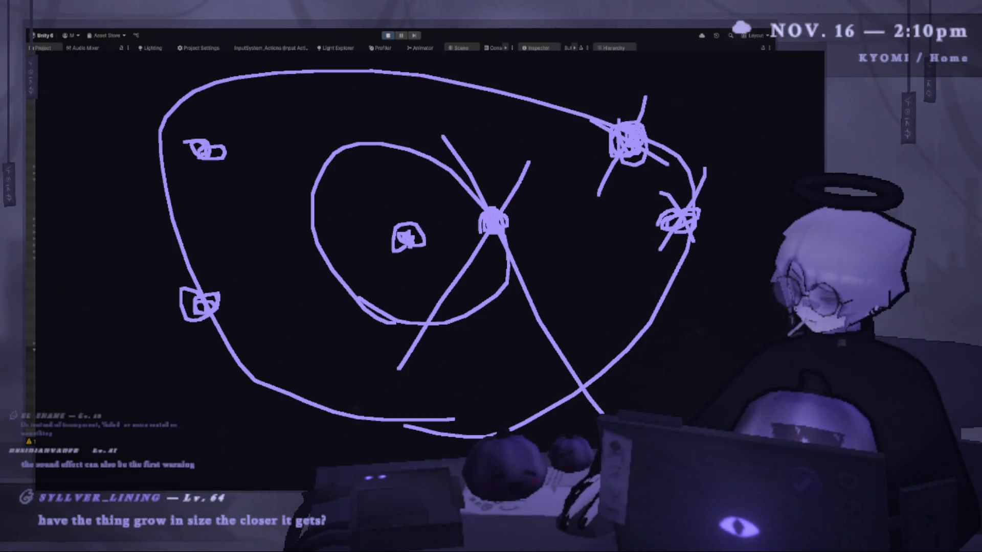
pyautogui.moveTo(446, 122); pyautogui.dragTo(550, 330)
pyautogui.moveTo(425, 118); pyautogui.dragTo(491, 212)
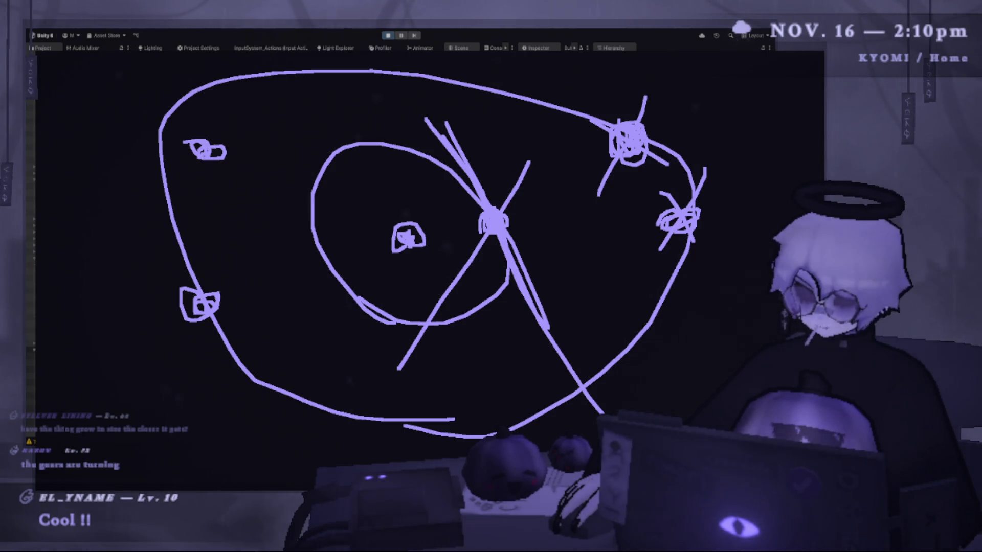
# Step: Undo the stray linking strokes, then round off the central star and add more rays through it
pyautogui.moveTo(685, 213); pyautogui.dragTo(717, 207)
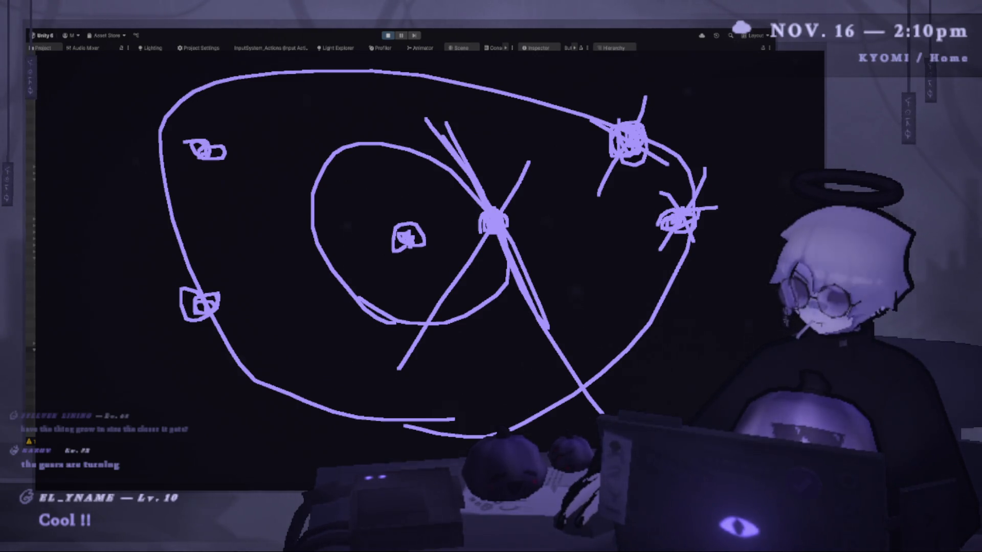
pyautogui.moveTo(506, 219); pyautogui.dragTo(664, 210)
pyautogui.hotkey('ctrl', 'z')
pyautogui.hotkey('ctrl', 'z')
pyautogui.moveTo(506, 214)
pyautogui.mouseDown()
pyautogui.moveTo(511, 234)
pyautogui.moveTo(435, 296)
pyautogui.mouseUp()
pyautogui.moveTo(473, 169); pyautogui.dragTo(570, 358)
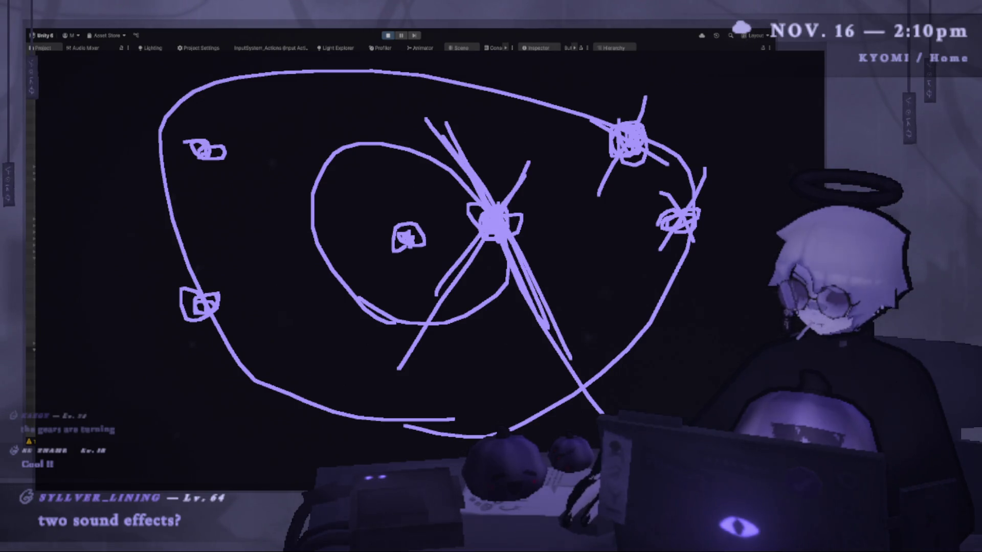
pyautogui.moveTo(511, 241); pyautogui.dragTo(639, 412)
pyautogui.moveTo(452, 316); pyautogui.dragTo(596, 109)
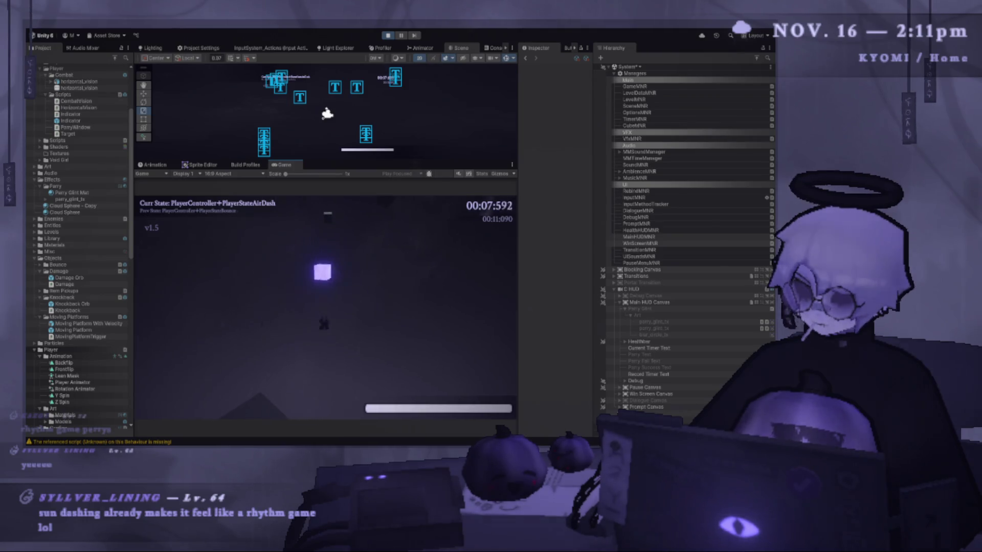
# Step: Pause and resume with Esc, then restart the level from the pause menu
pyautogui.press('Escape')
pyautogui.press('Escape')
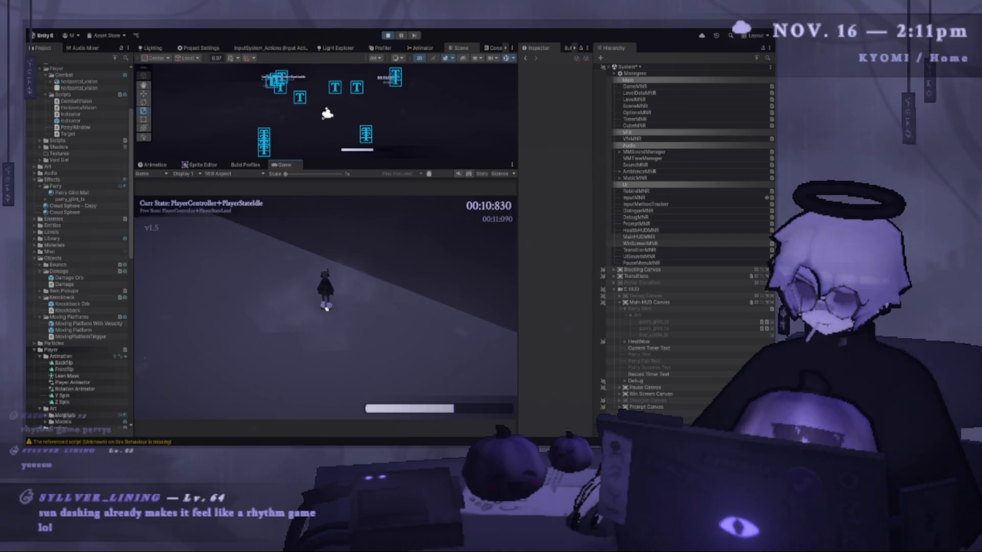
pyautogui.press('Escape')
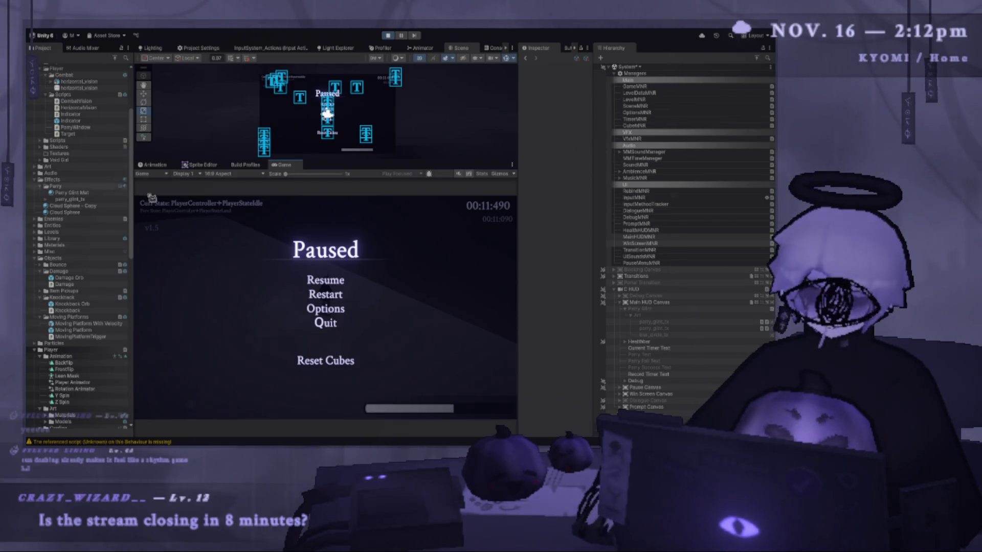
pyautogui.click(332, 280)
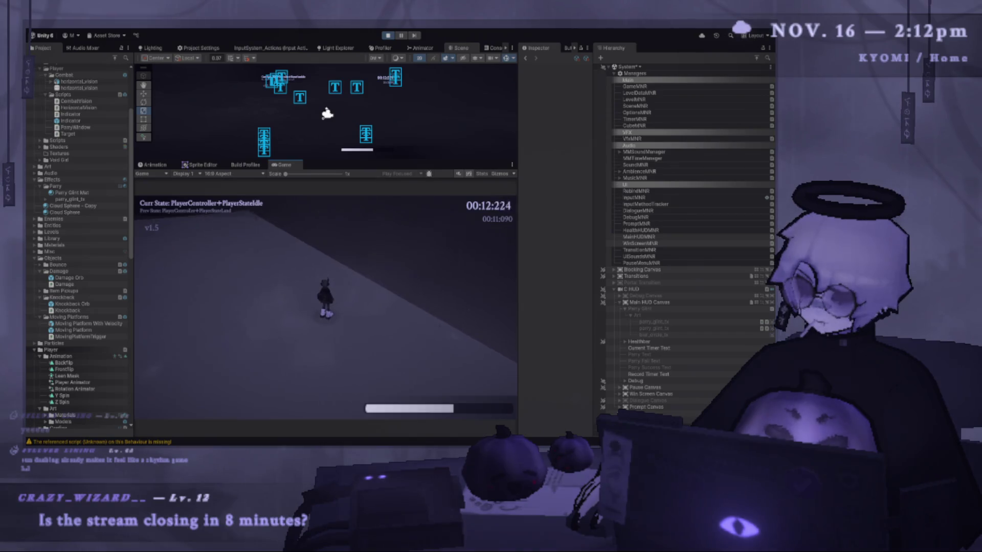
pyautogui.press('Escape')
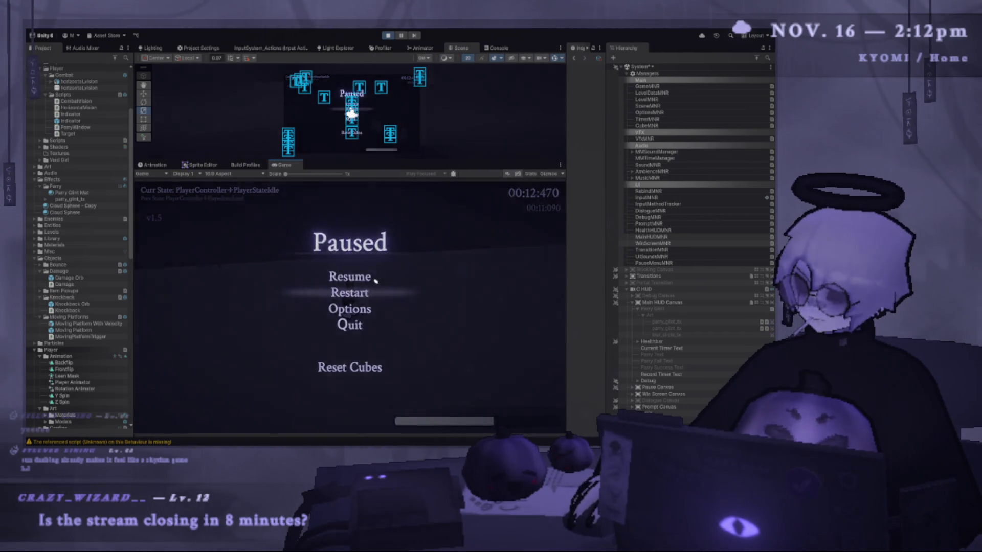
pyautogui.click(363, 285)
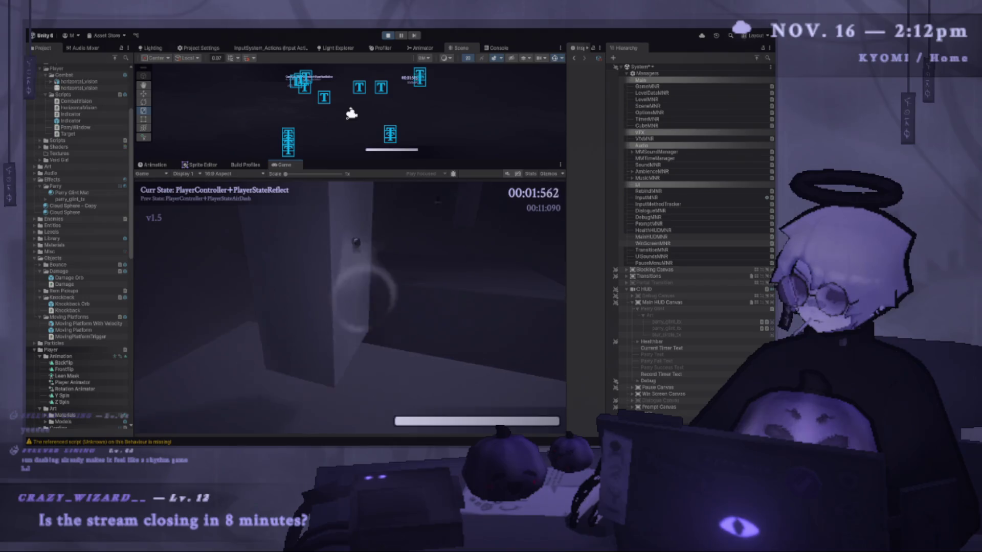
# Step: Jump, dash and attempt parries, then restart from the Game Over screen
pyautogui.press('j')
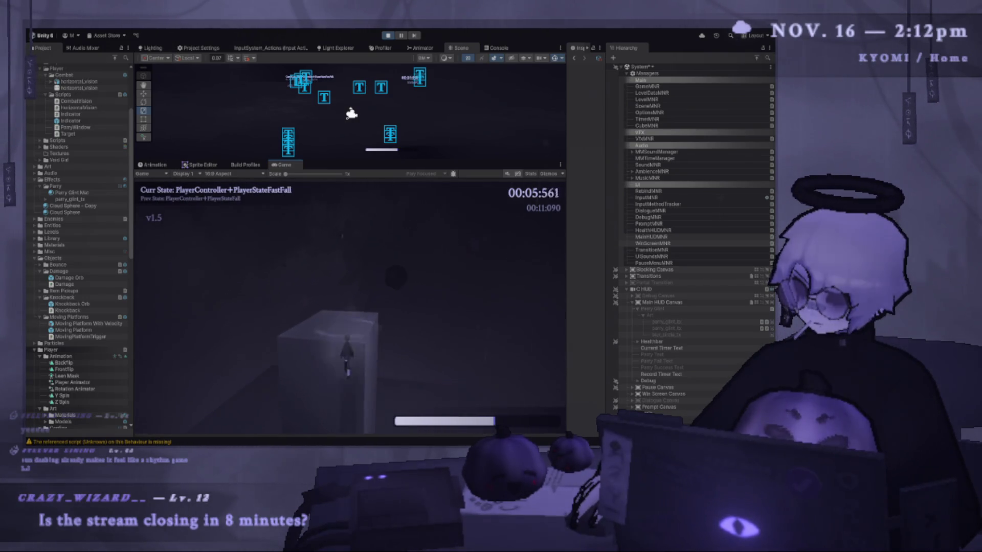
pyautogui.press('space')
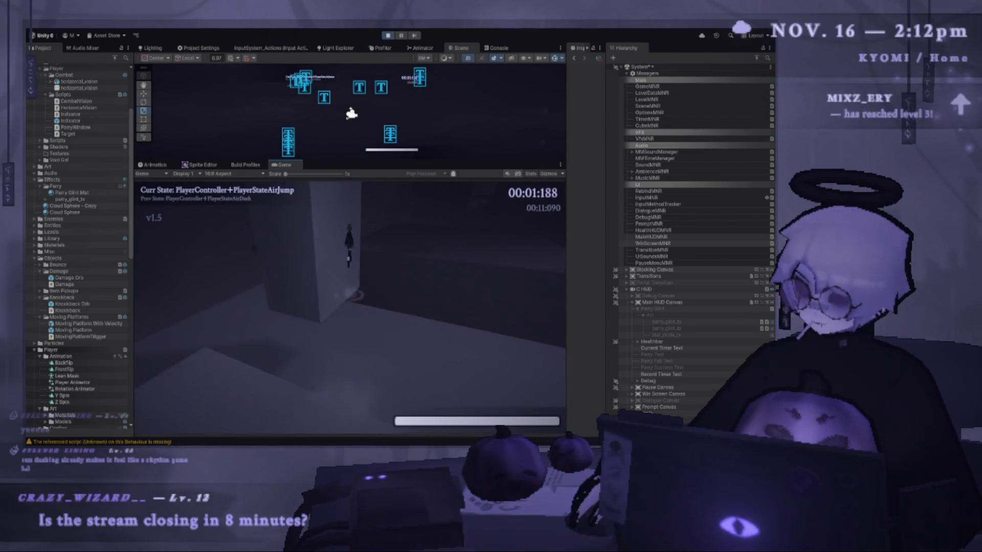
pyautogui.press('j')
pyautogui.click(359, 282)
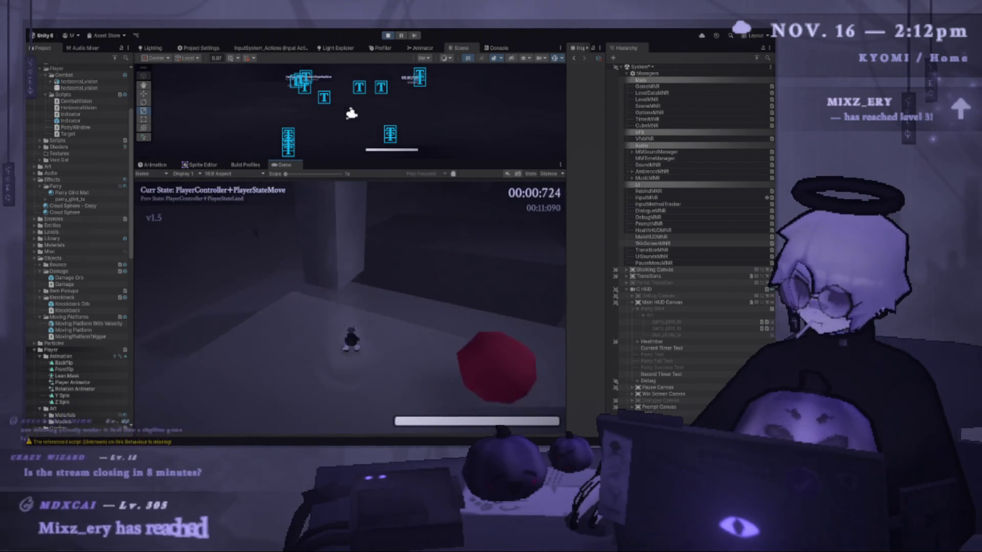
pyautogui.press('shift')
pyautogui.press('space')
pyautogui.press('j')
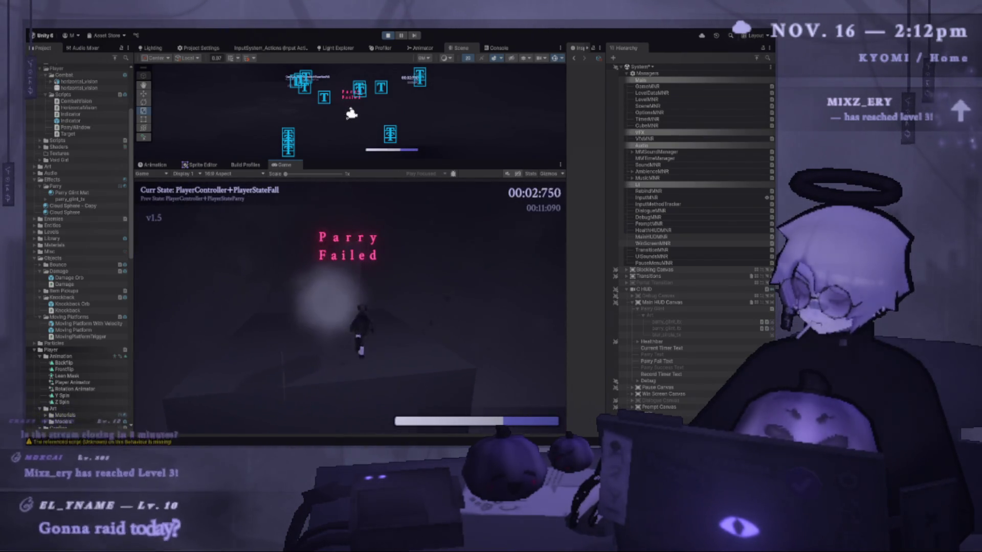
pyautogui.press('shift')
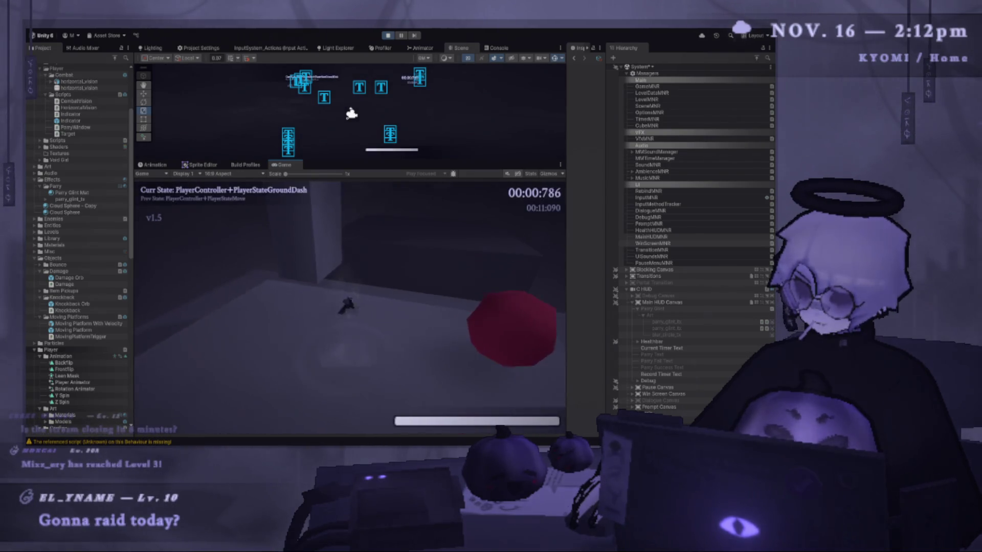
pyautogui.press('j')
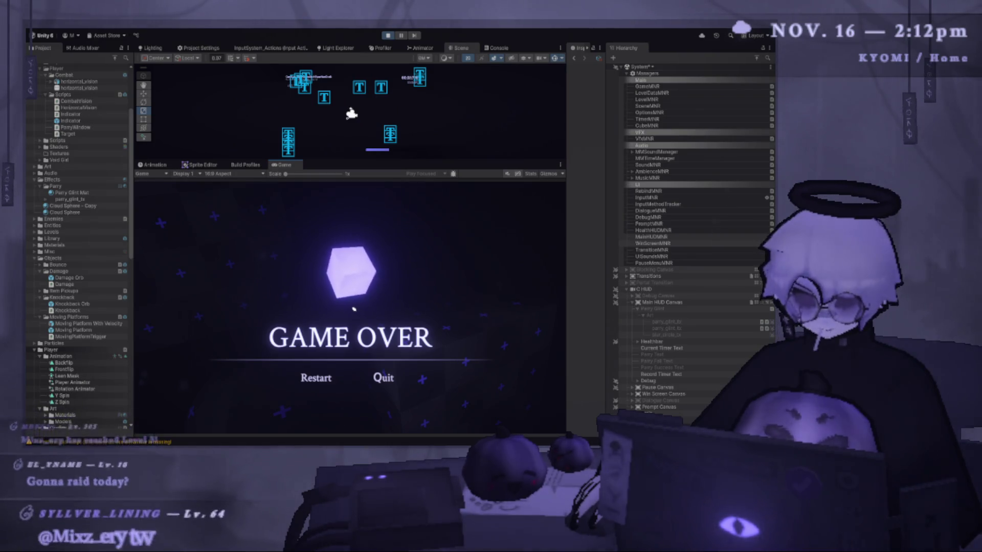
pyautogui.click(316, 377)
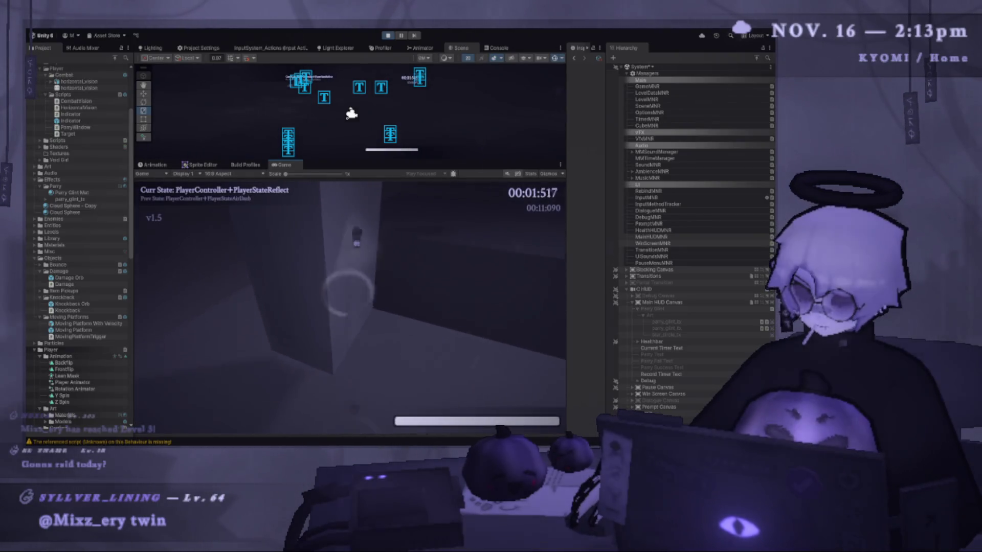
# Step: Jump, air-dash and attempt E parries while falling after each respawn
pyautogui.press('e')
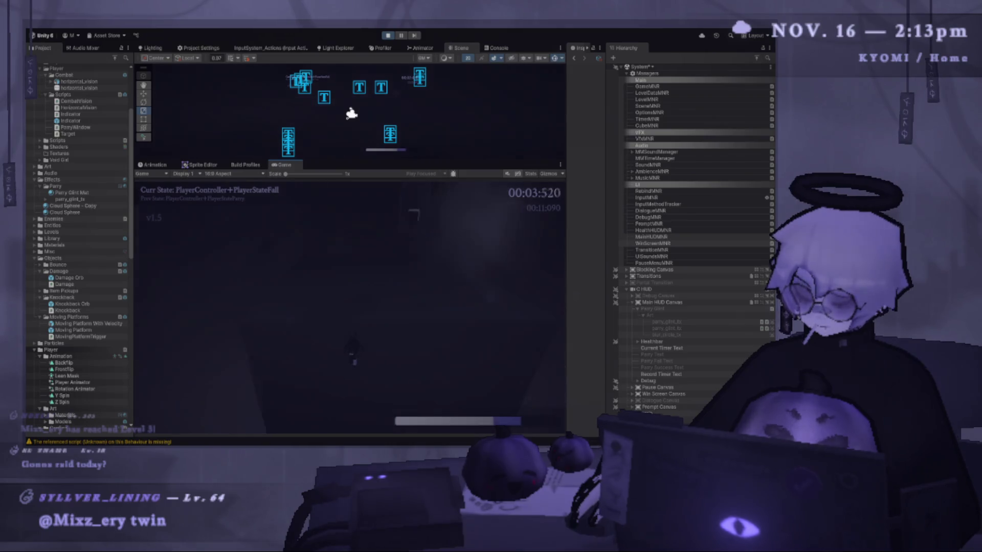
pyautogui.press('space')
pyautogui.press('shift')
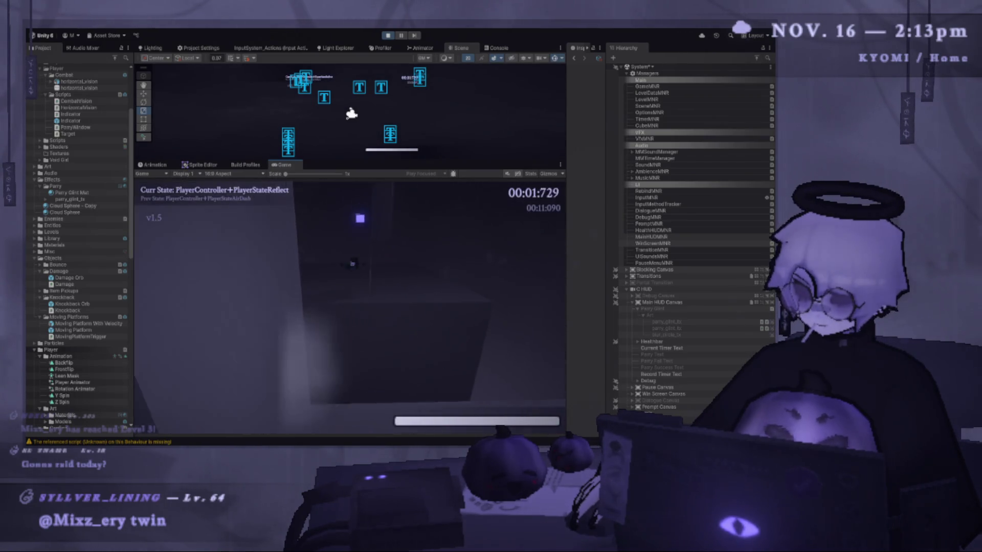
pyautogui.press('e')
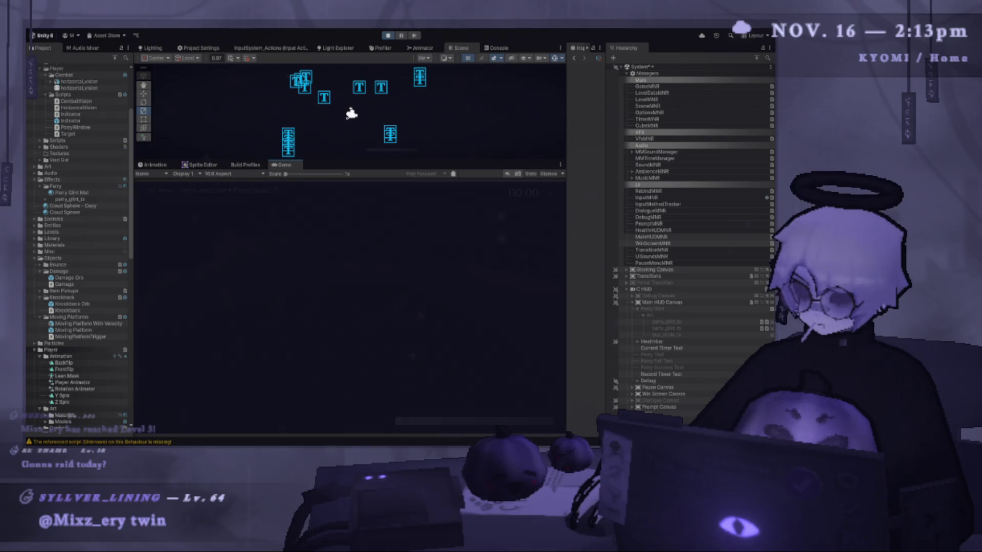
pyautogui.press('space')
pyautogui.press('shift')
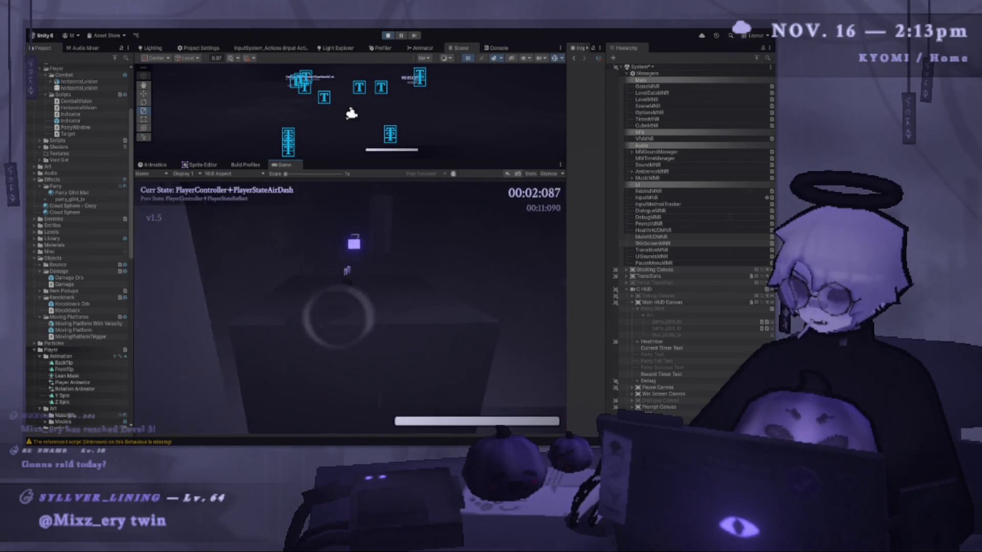
pyautogui.press('e')
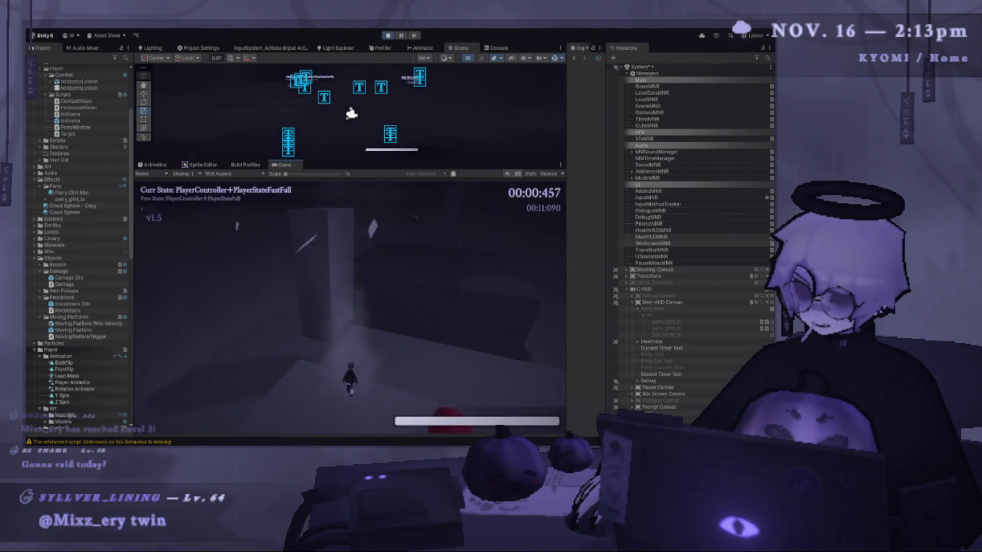
# Step: Parry incoming hits mid-air, then air-jump and dash onward onto a bounce
pyautogui.press('space')
pyautogui.press('space')
pyautogui.press('shift')
pyautogui.press('e')
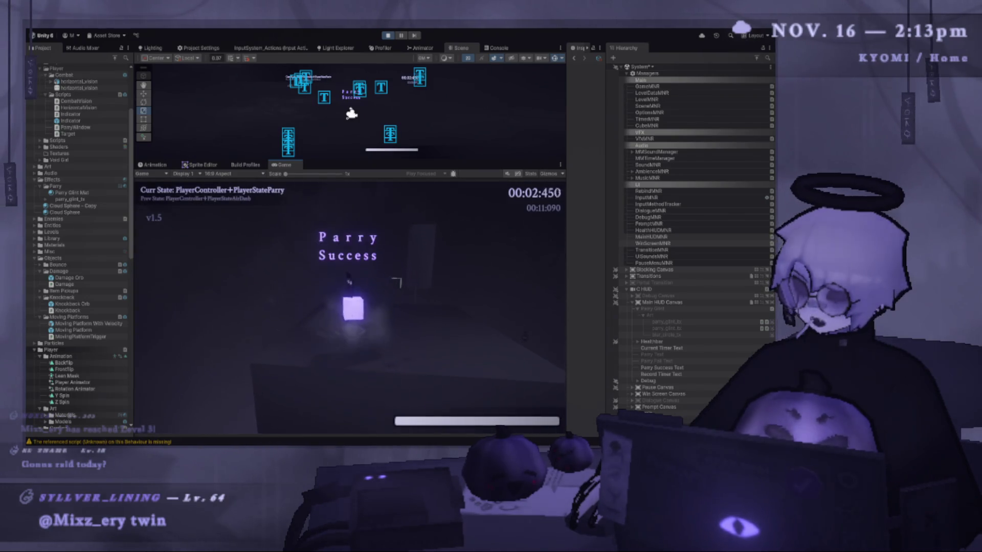
pyautogui.press('space')
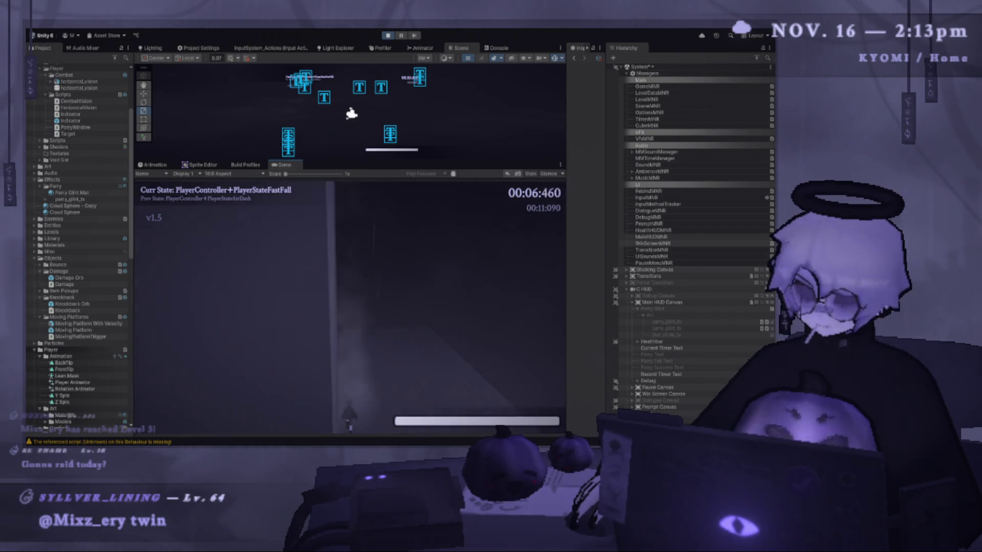
pyautogui.press('space')
pyautogui.press('shift')
pyautogui.press('e')
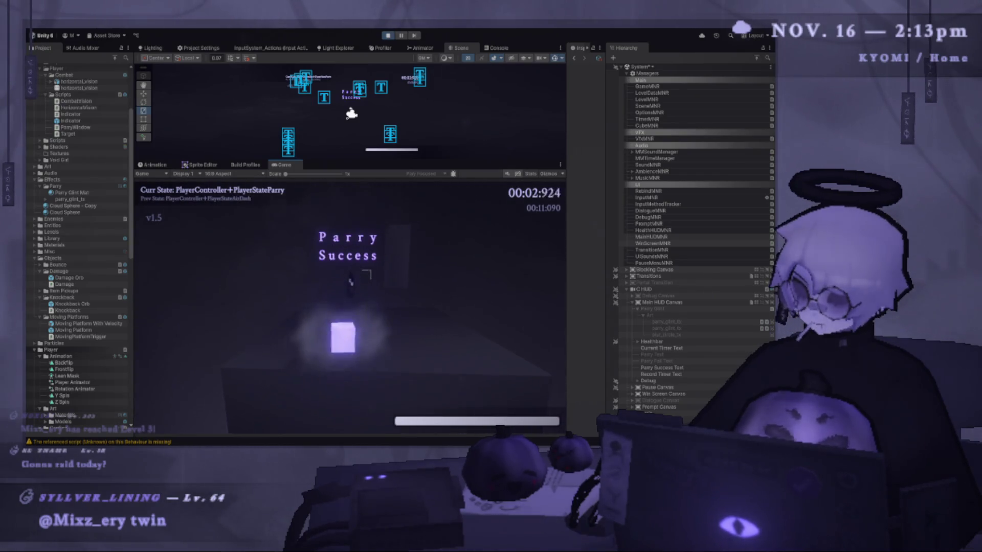
pyautogui.press('space')
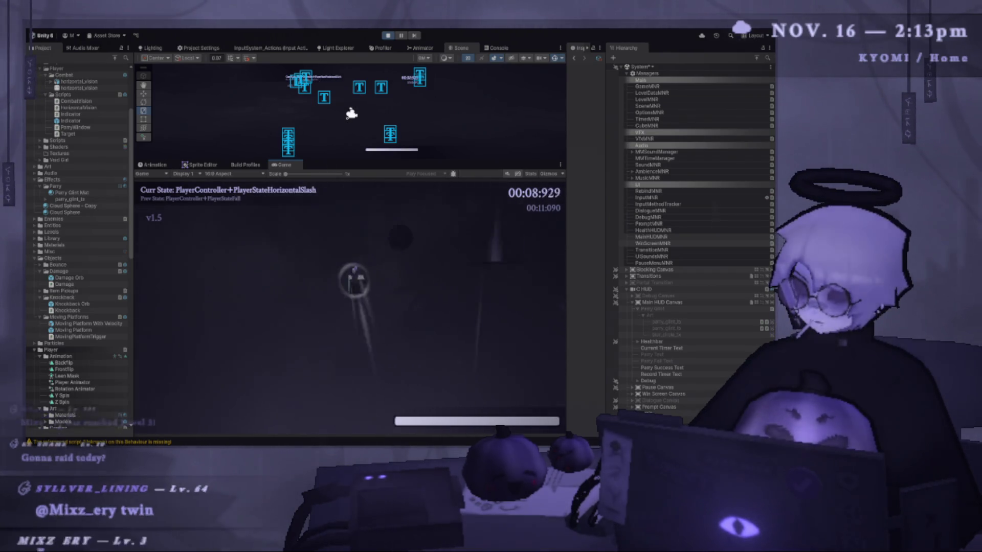
pyautogui.press('shift')
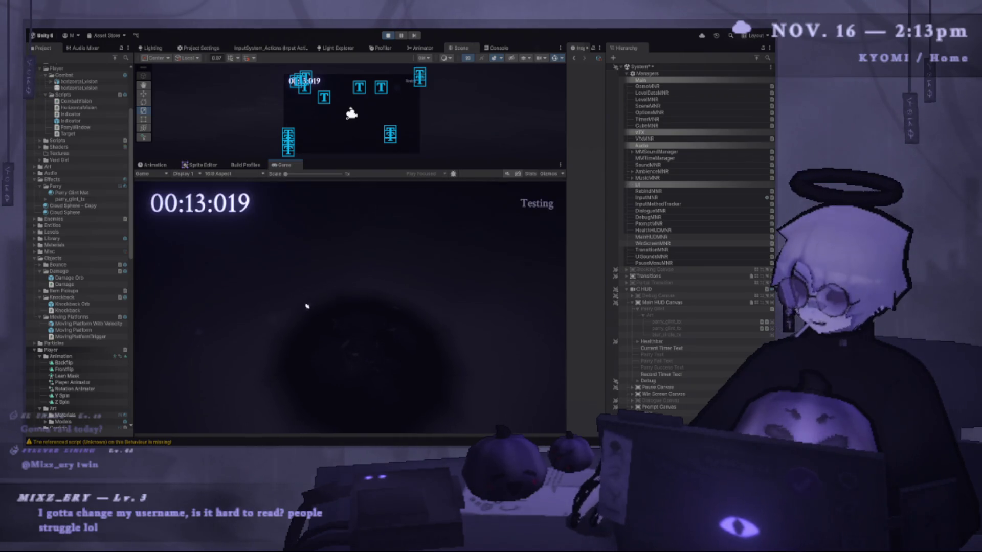
# Step: Restart from the results menu, dash-parry to trigger the glint, restart from the win menu, and pause
pyautogui.press('Return')
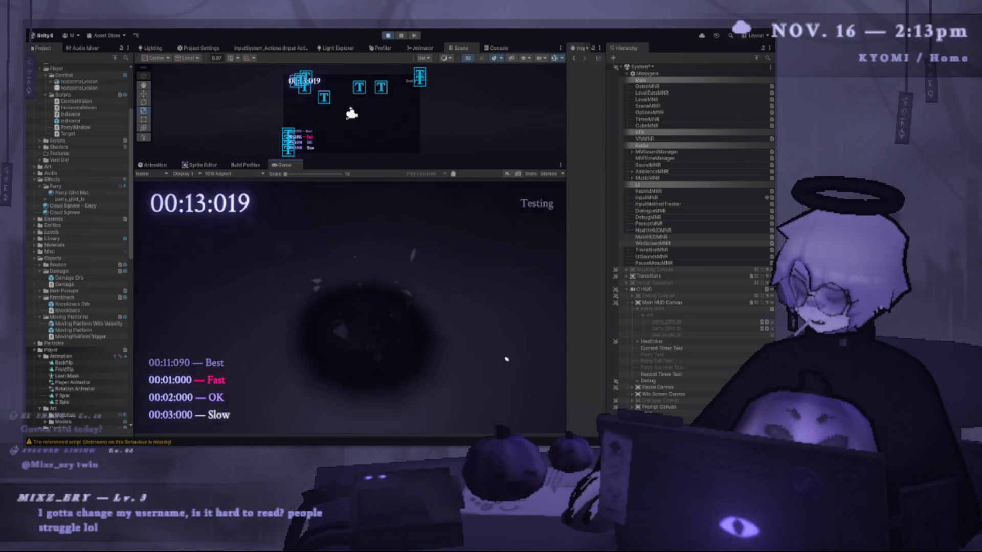
pyautogui.press('space')
pyautogui.press('shift')
pyautogui.press('k')
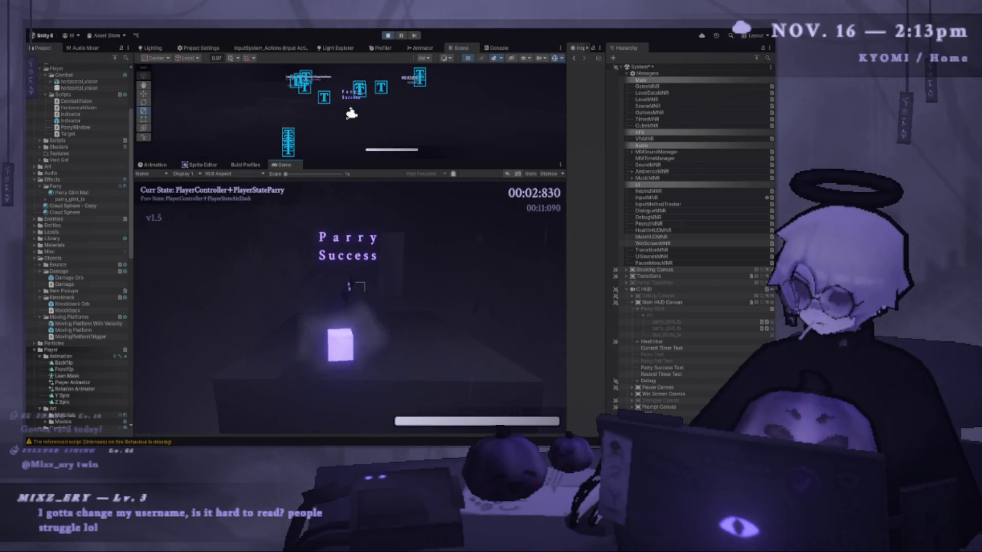
pyautogui.press('j')
pyautogui.press('space')
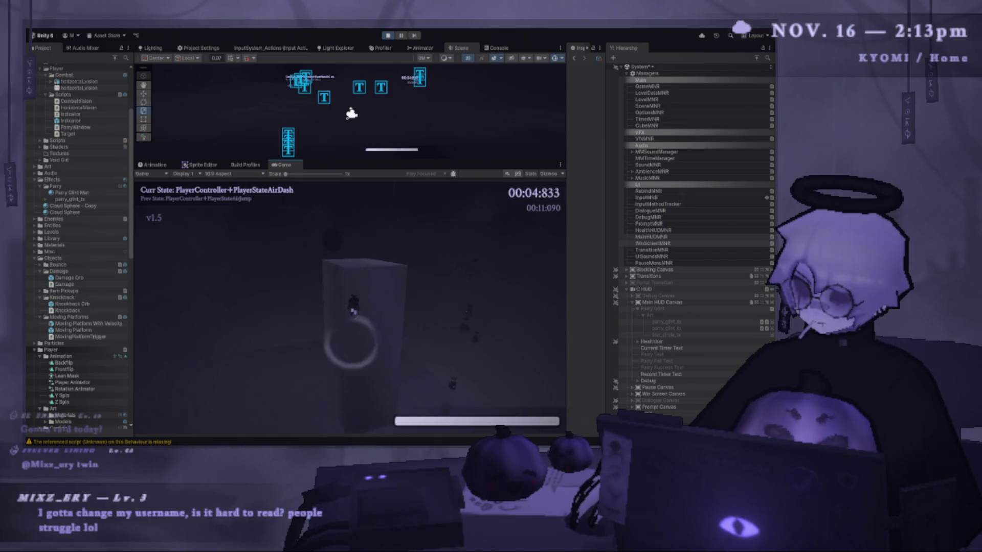
pyautogui.press('space')
pyautogui.press('shift')
pyautogui.press('shift')
pyautogui.press('space')
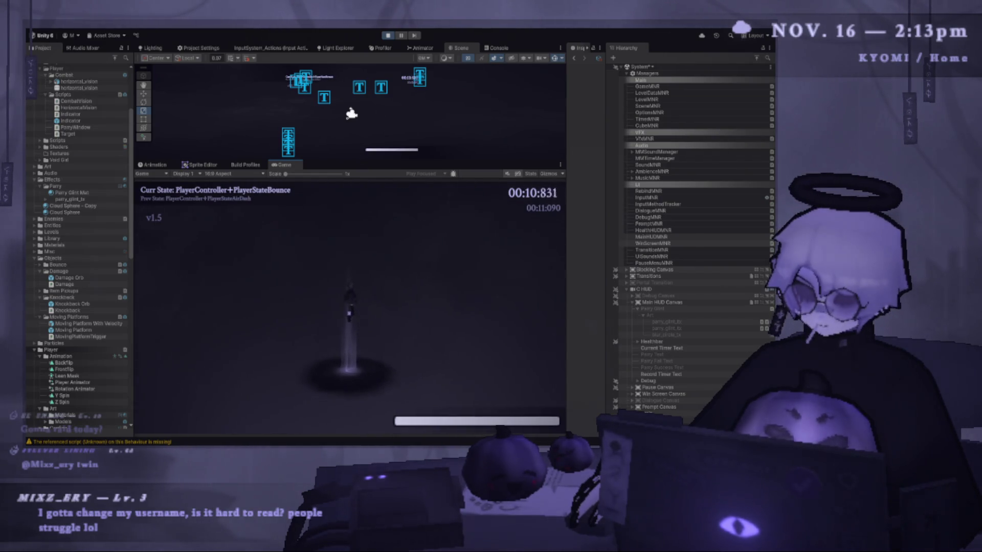
pyautogui.press('shift')
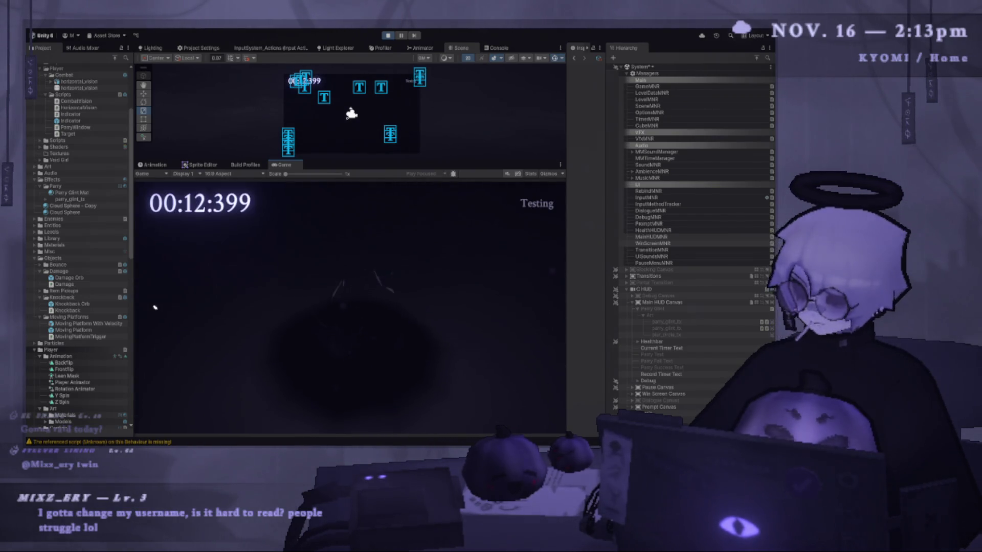
pyautogui.click(502, 358)
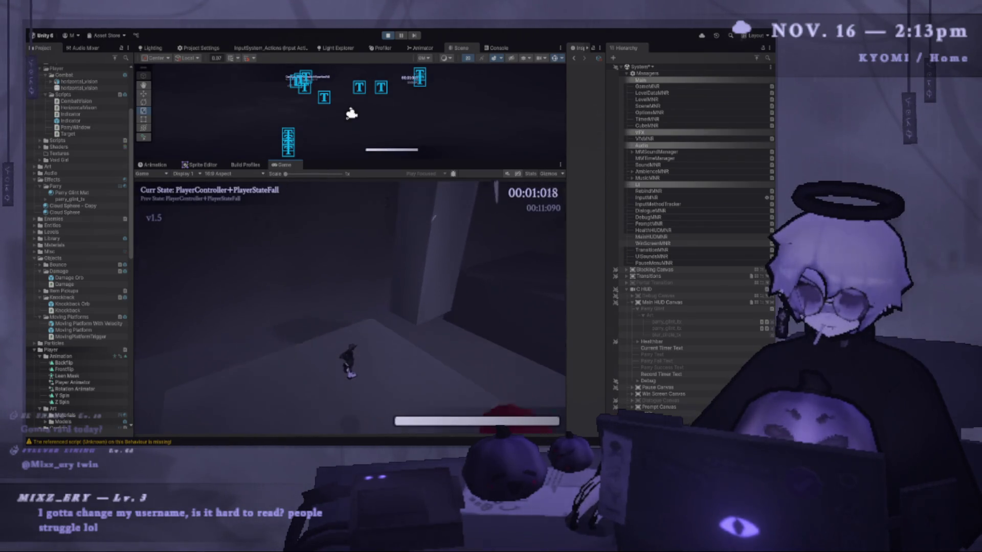
pyautogui.press('Escape')
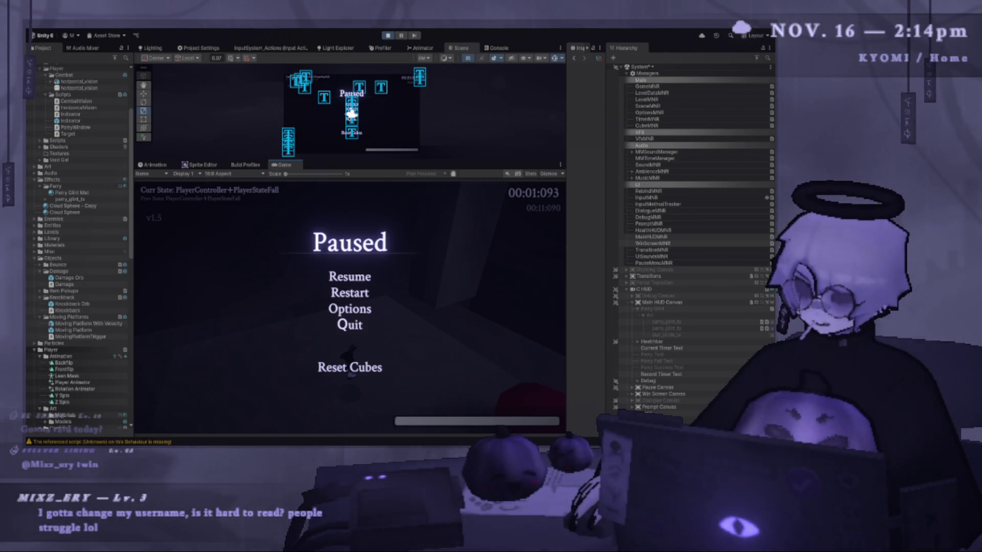
# Step: Resume with Esc and jump, dash and parry to test the glint
pyautogui.press('Escape')
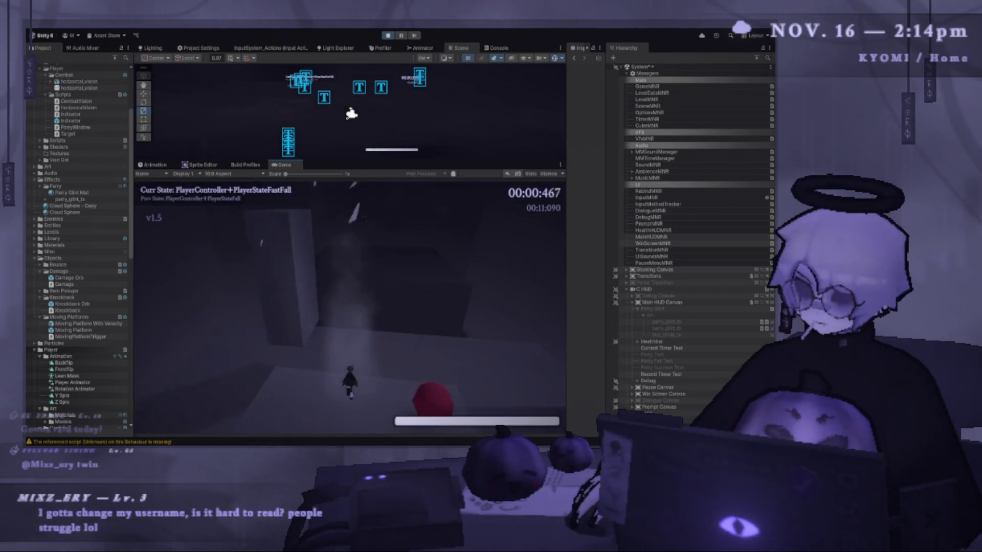
pyautogui.press('space')
pyautogui.press('e')
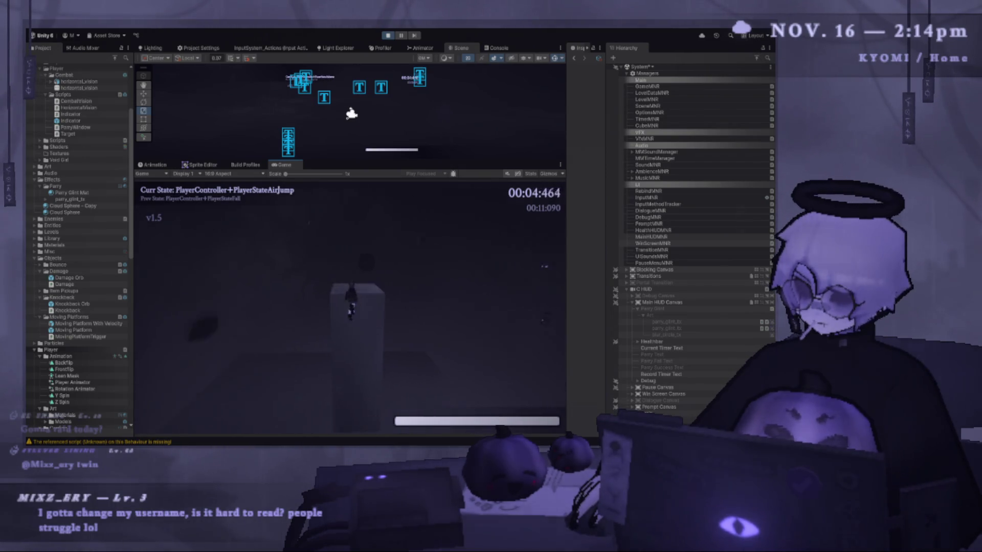
pyautogui.press('space')
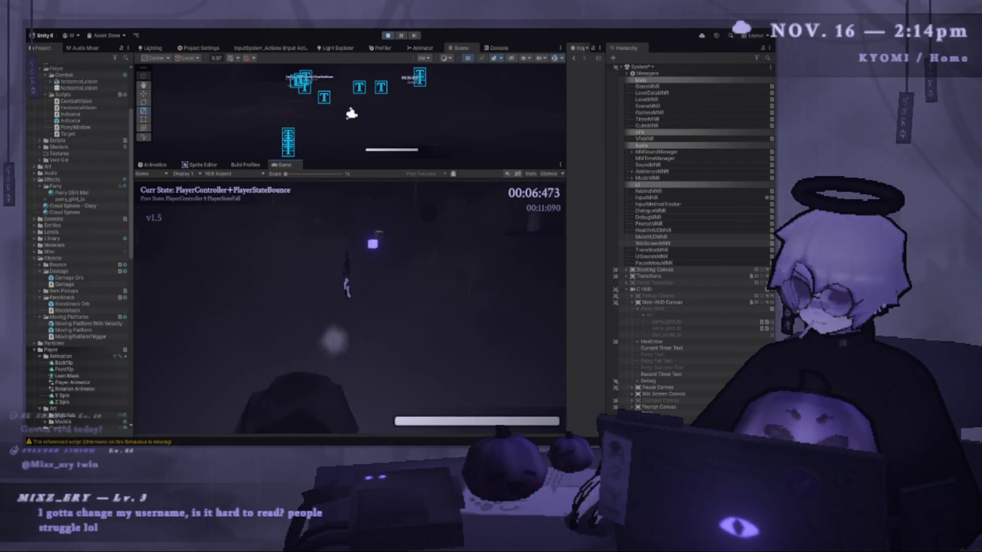
pyautogui.press('shift')
pyautogui.press('e')
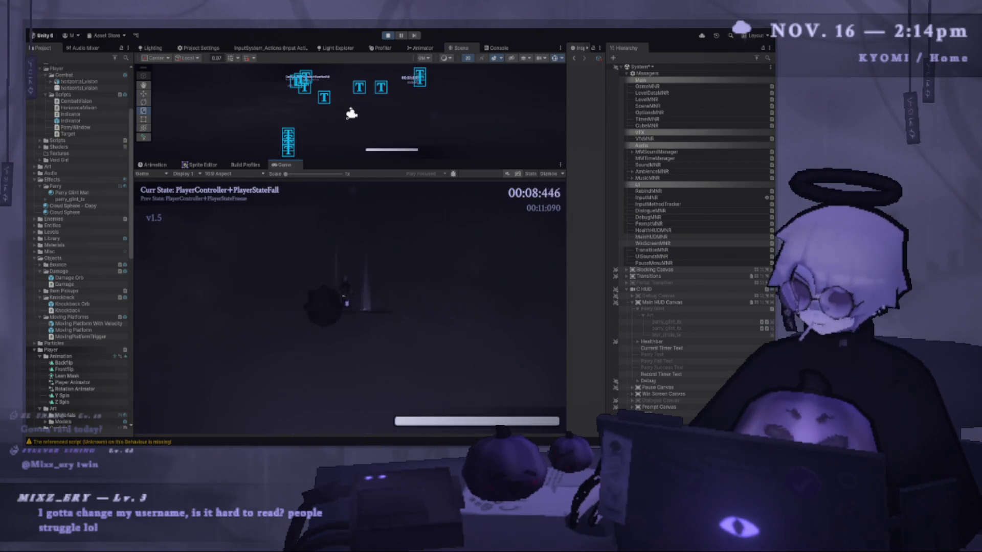
pyautogui.press('space')
pyautogui.press('shift')
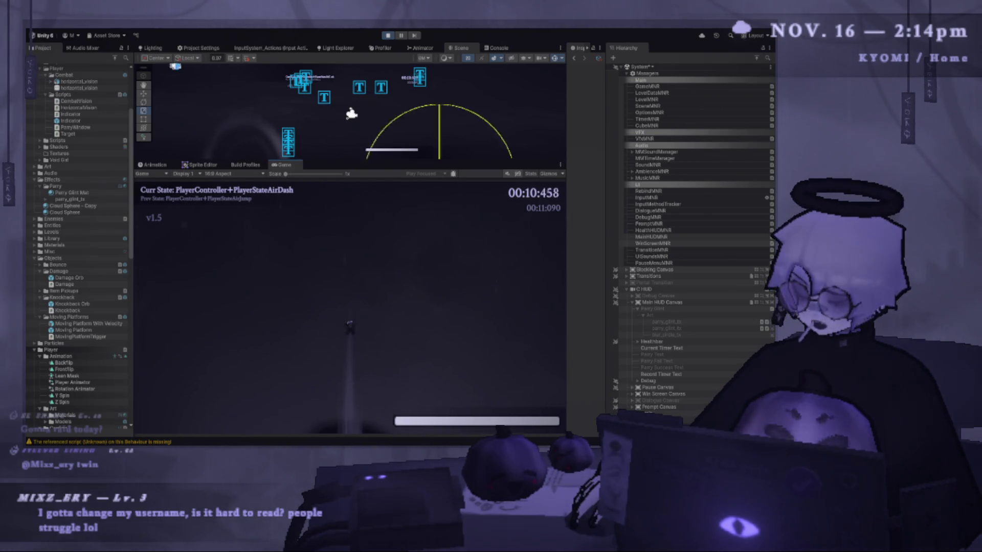
# Step: Land further jump-dash parries showing the glint flash, then pause with Esc
pyautogui.press('space')
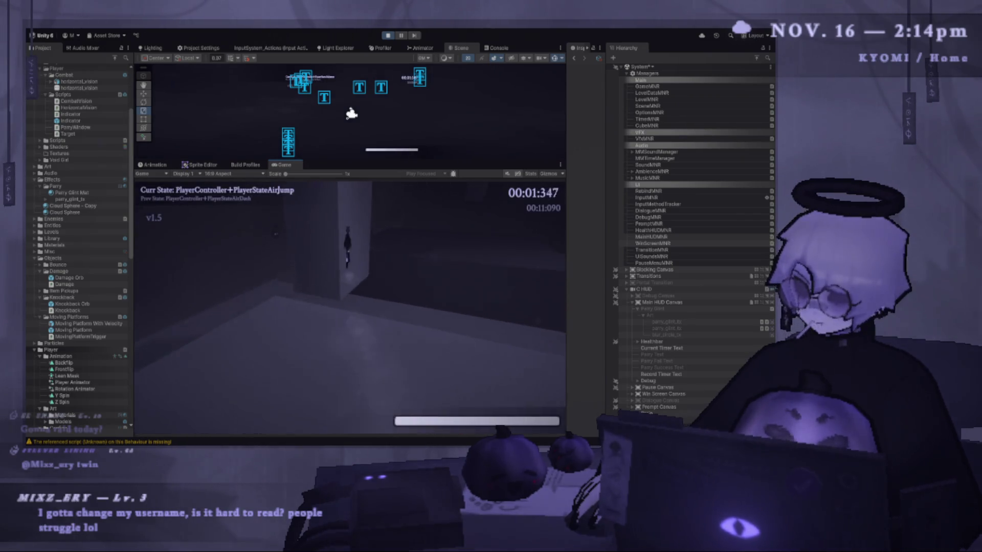
pyautogui.press('shift')
pyautogui.press('e')
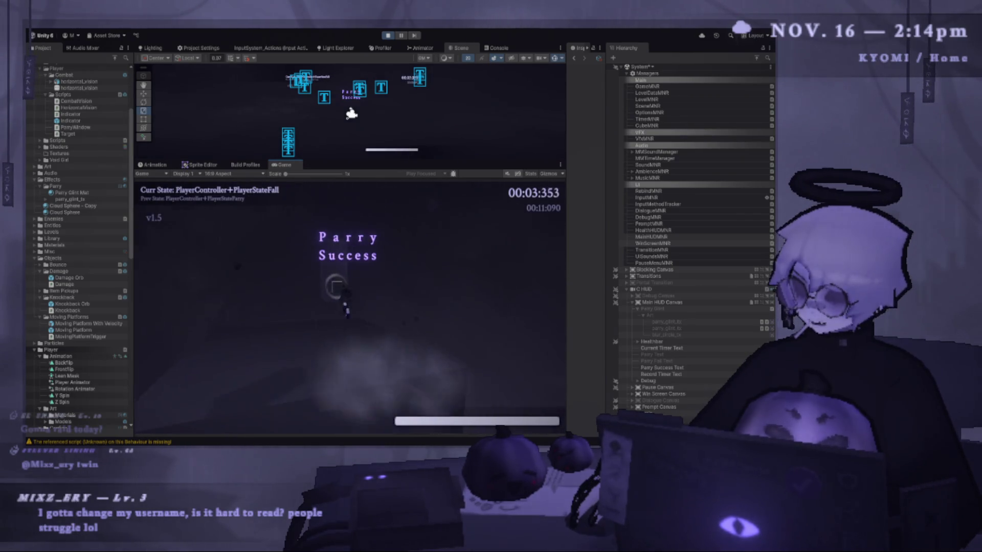
pyautogui.press('space')
pyautogui.press('space')
pyautogui.press('shift')
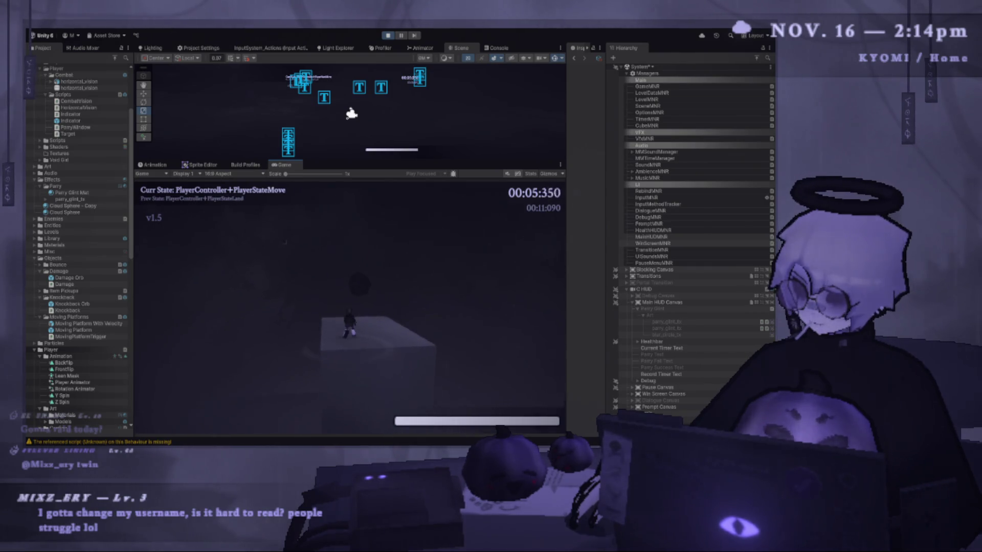
pyautogui.press('space')
pyautogui.press('shift')
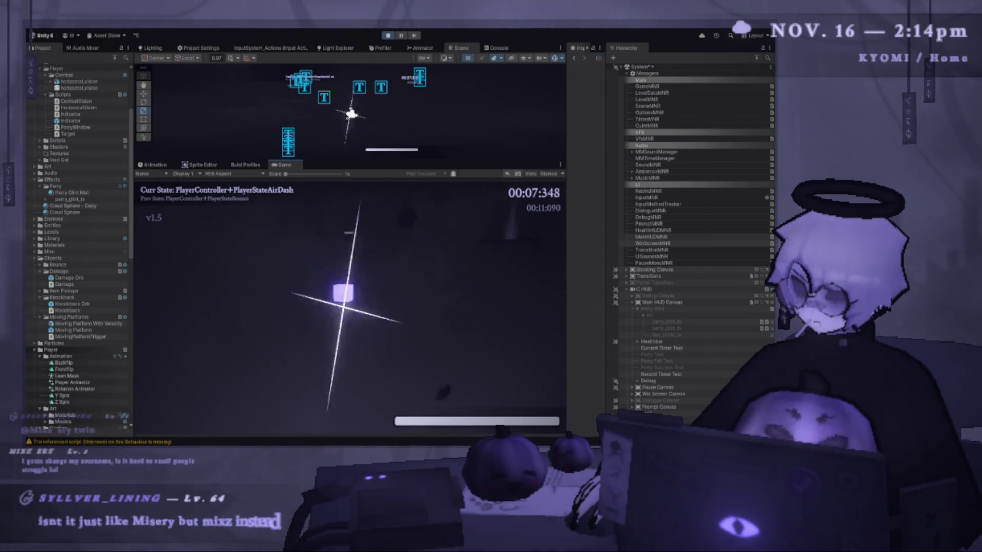
pyautogui.press('e')
pyautogui.press('shift')
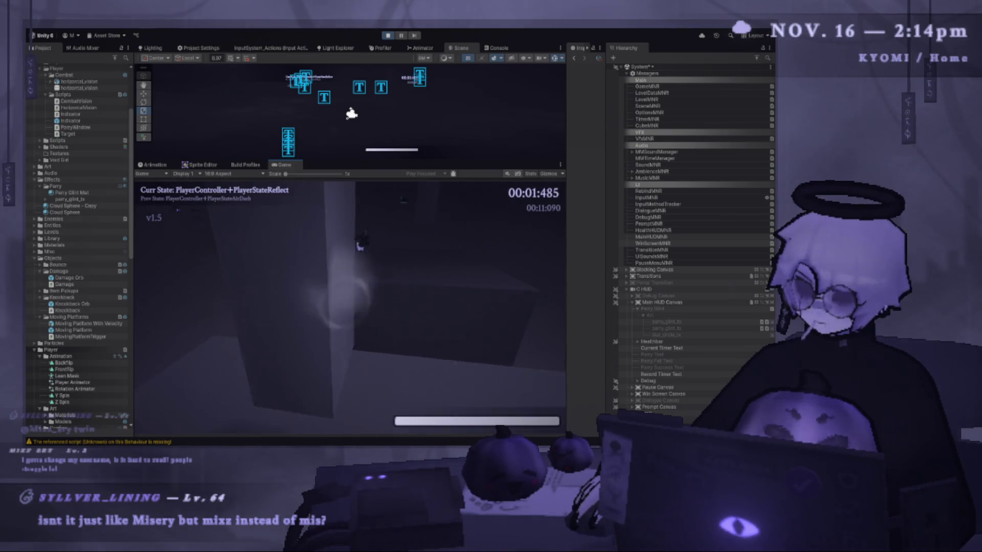
pyautogui.press('e')
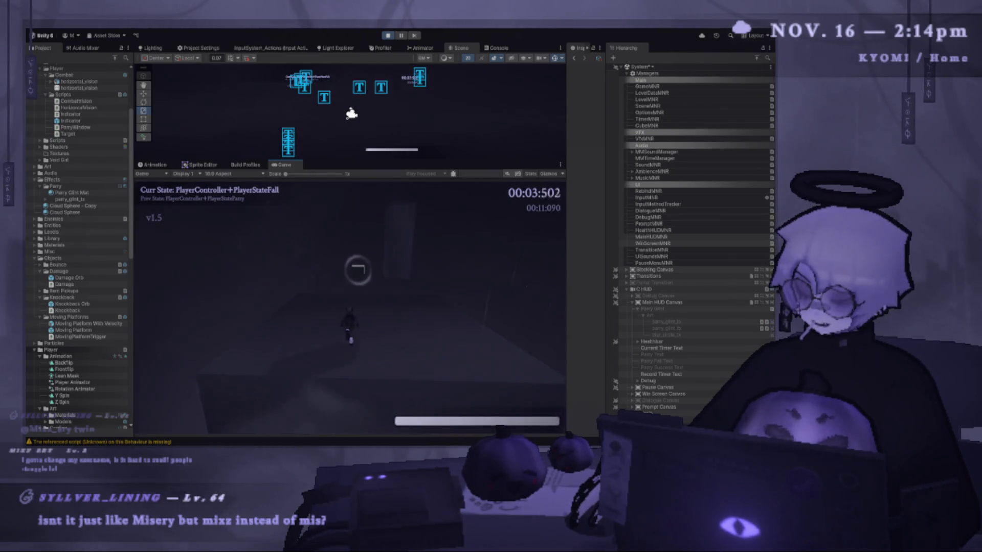
pyautogui.press('Escape')
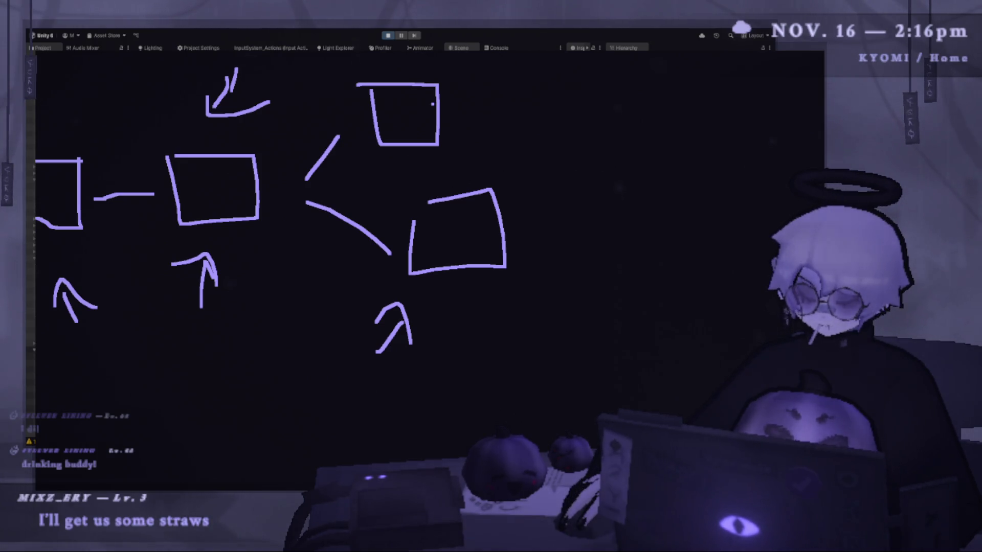
# Step: Bring the sketch overlay back, draw arrows into the upper-right and lower-right boxes, then hide it
pyautogui.press('Escape')
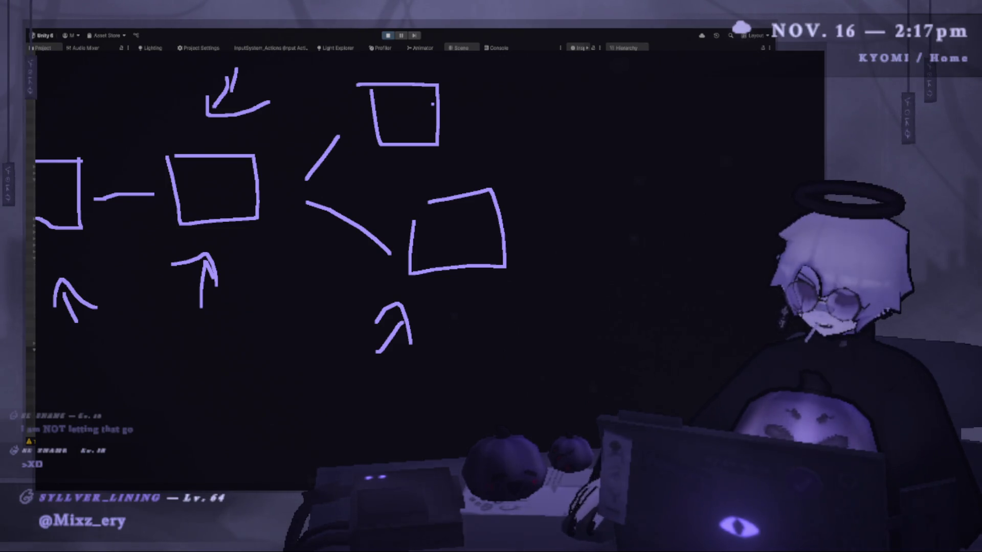
pyautogui.moveTo(558, 90)
pyautogui.mouseDown()
pyautogui.moveTo(432, 107)
pyautogui.moveTo(537, 131)
pyautogui.mouseUp()
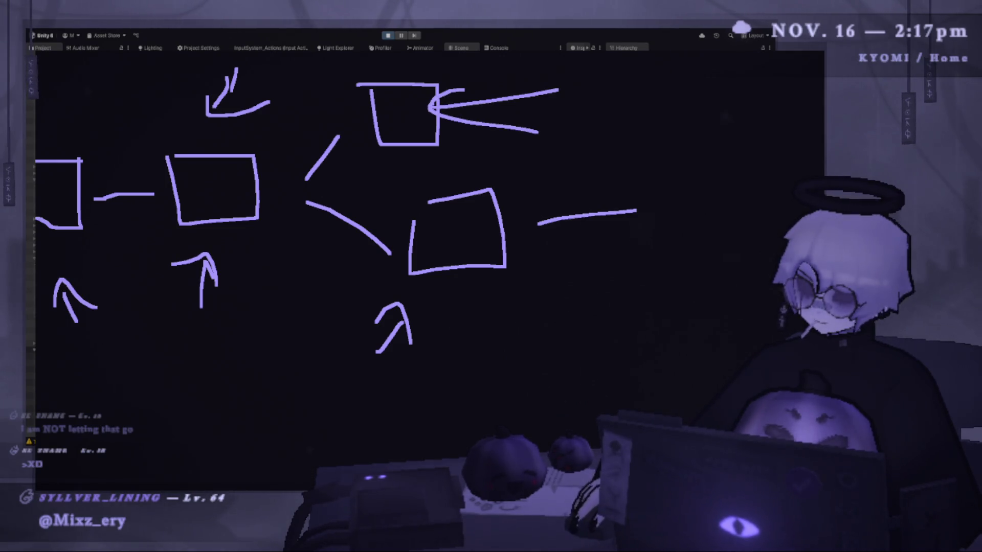
pyautogui.moveTo(558, 195); pyautogui.dragTo(527, 235)
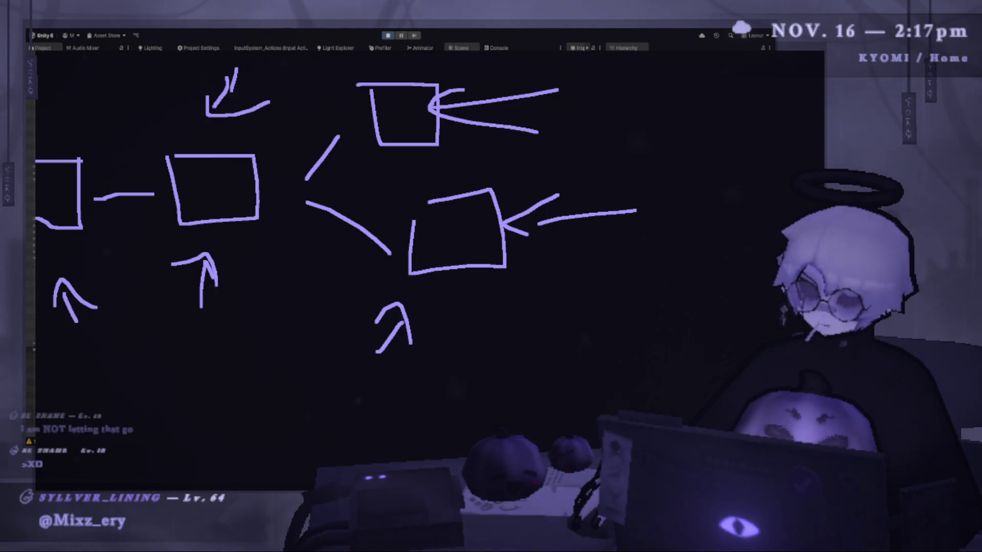
pyautogui.press('Escape')
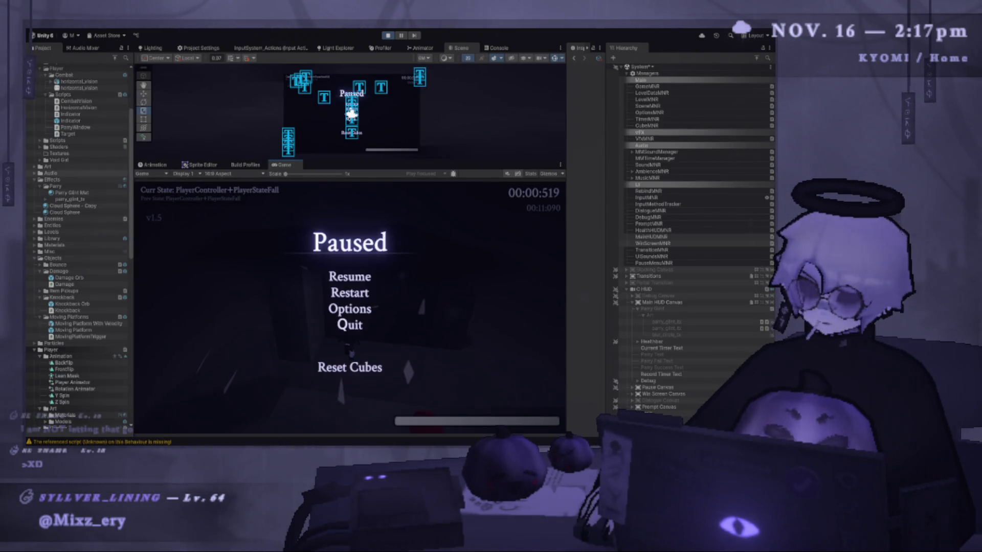